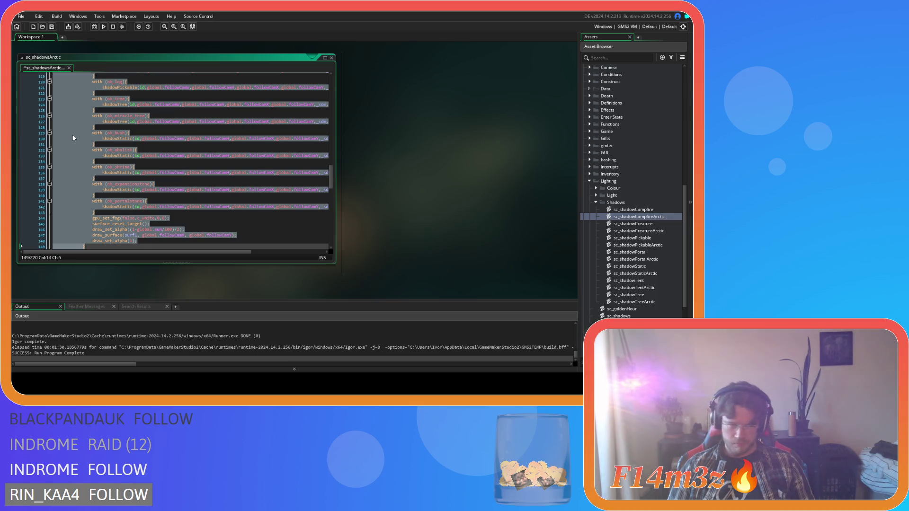
Save sc_shadowsArctic from the view_current==1 block, leaving the caret after shadowTent
scroll(76, 136, "up", 12)
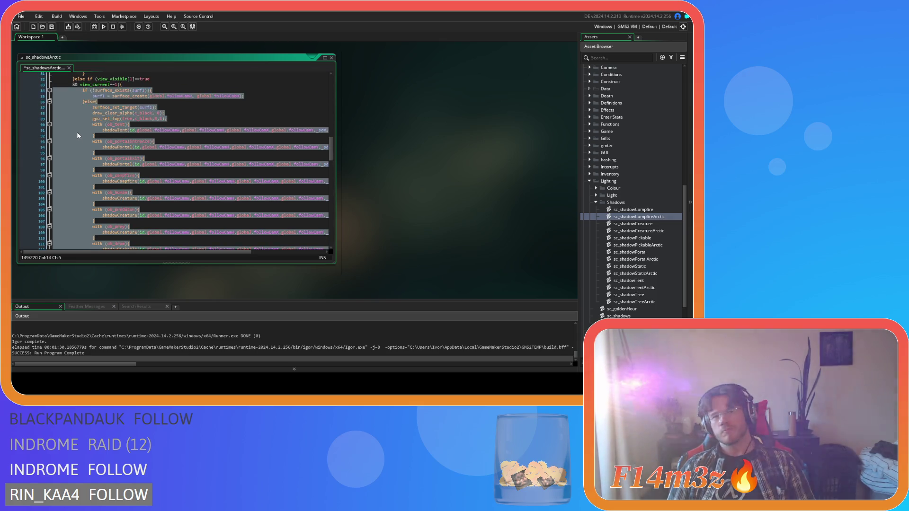
scroll(78, 136, "up", 1)
left_click(151, 143)
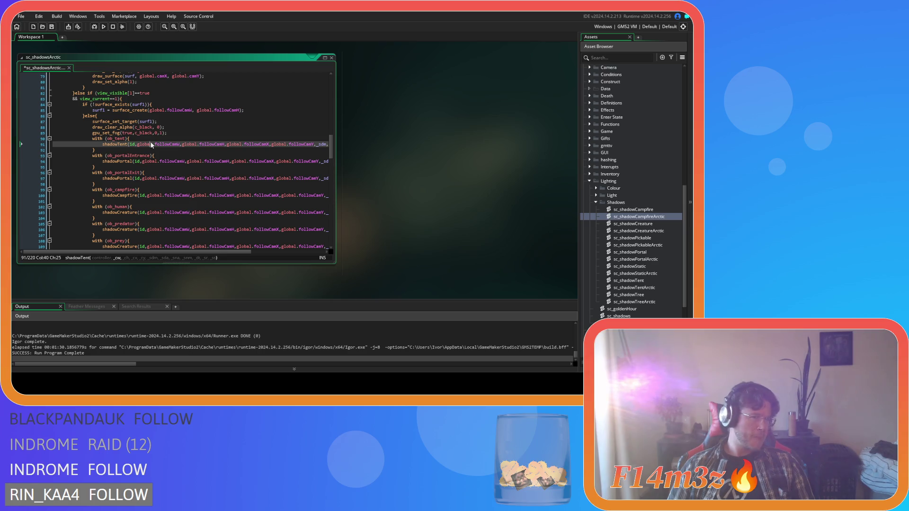
key("ctrl+s")
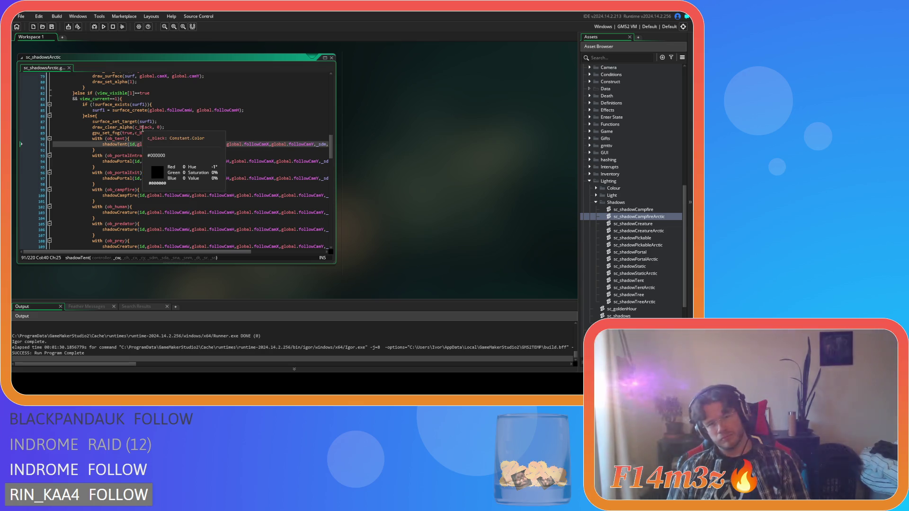
left_click(217, 134)
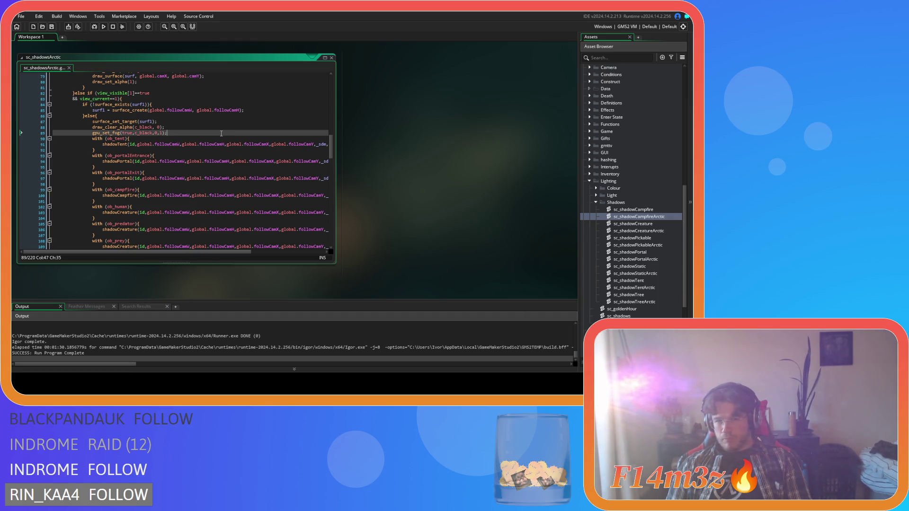
left_click(129, 145)
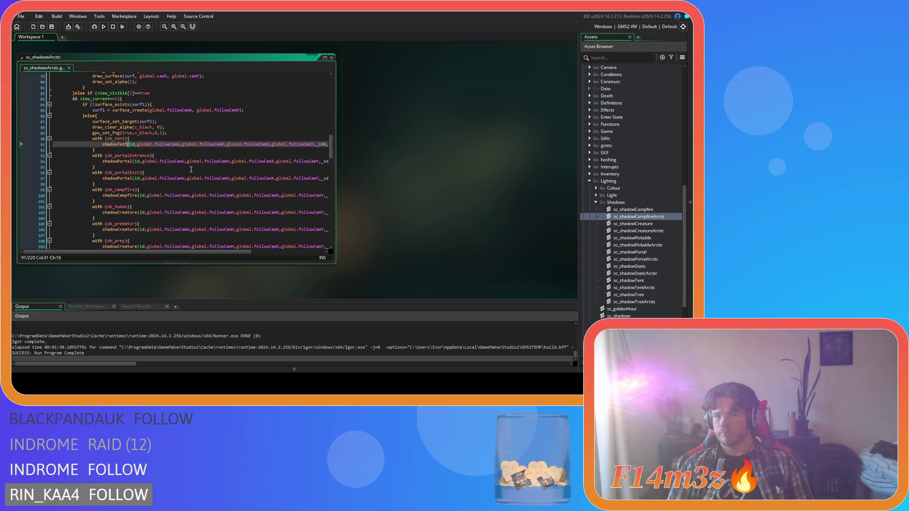
Rename the second view's calls to shadowTentArctic and shadowPortalArctic on lines 94 and 97
type("Arc")
key("Return")
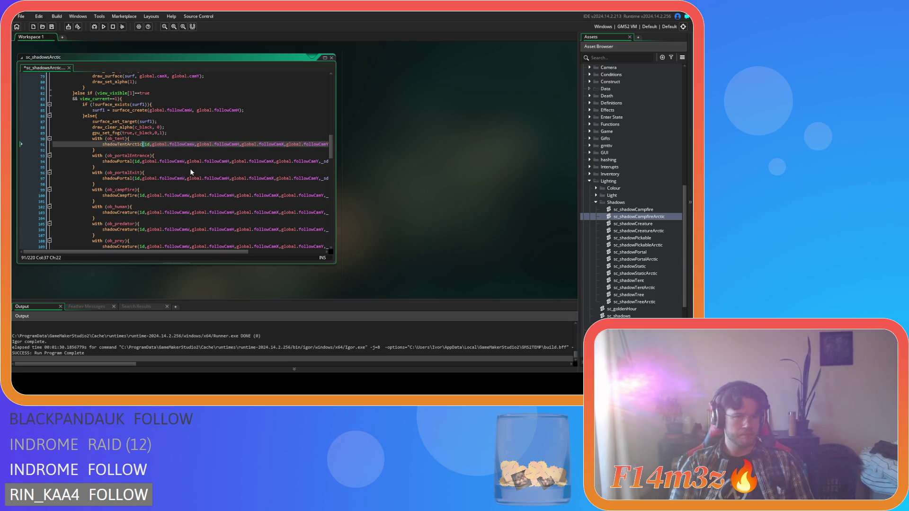
key("shift+Left")
key("shift+Left")
key("shift+Left")
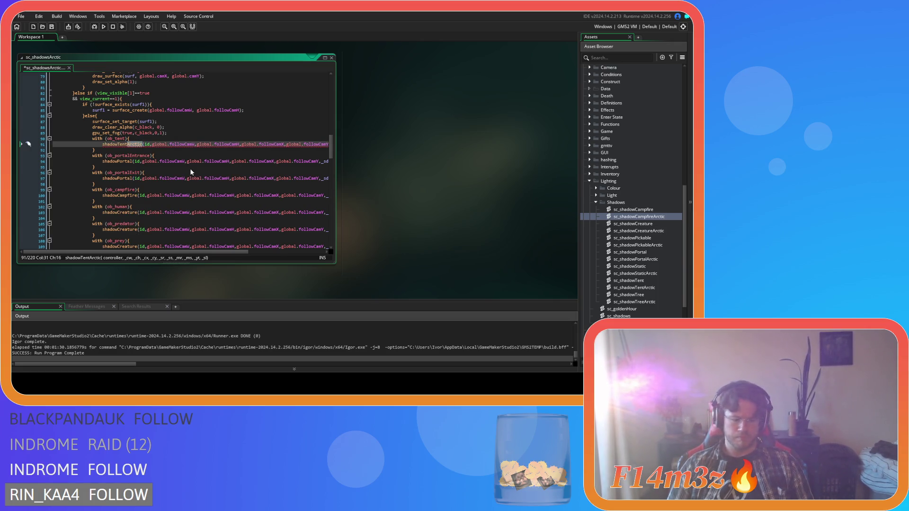
left_click(134, 162)
type("Arctic")
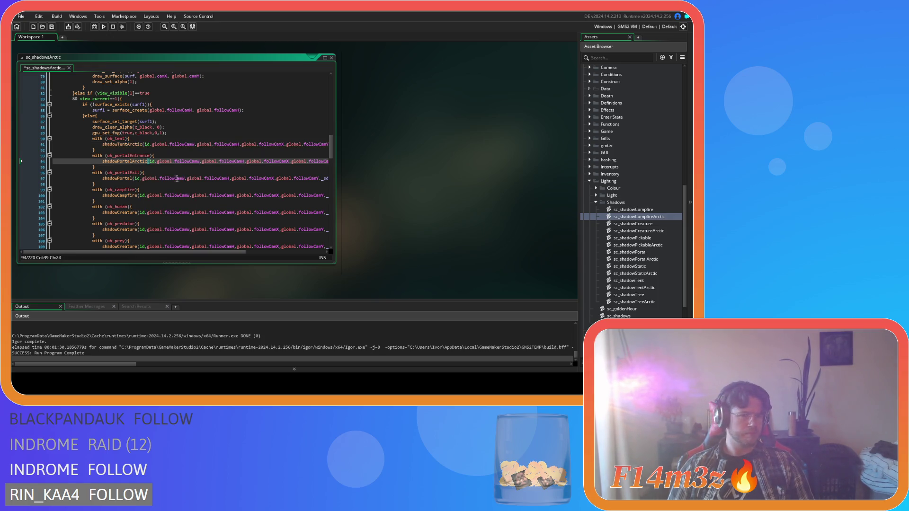
left_click(134, 178)
type("Arctic")
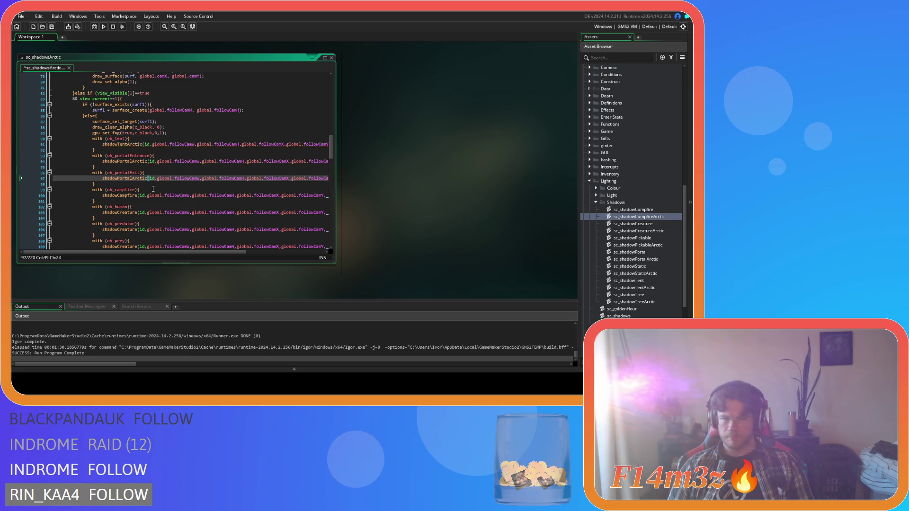
Make line 100 call shadowCampfireArctic and lines 103, 106, 109 call shadowCreatureArctic
scroll(147, 177, "down", 2)
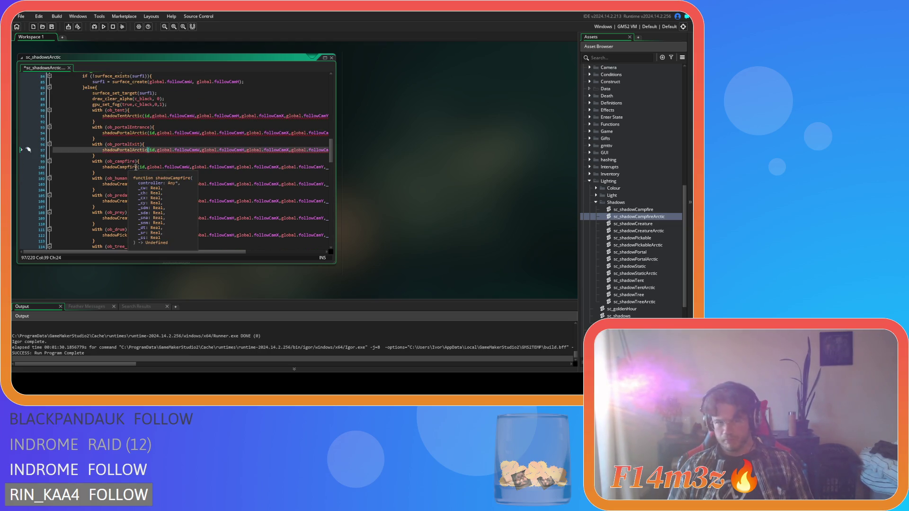
left_click(137, 167)
key("Right")
type("Arctic")
left_click(137, 184)
type("Arctic")
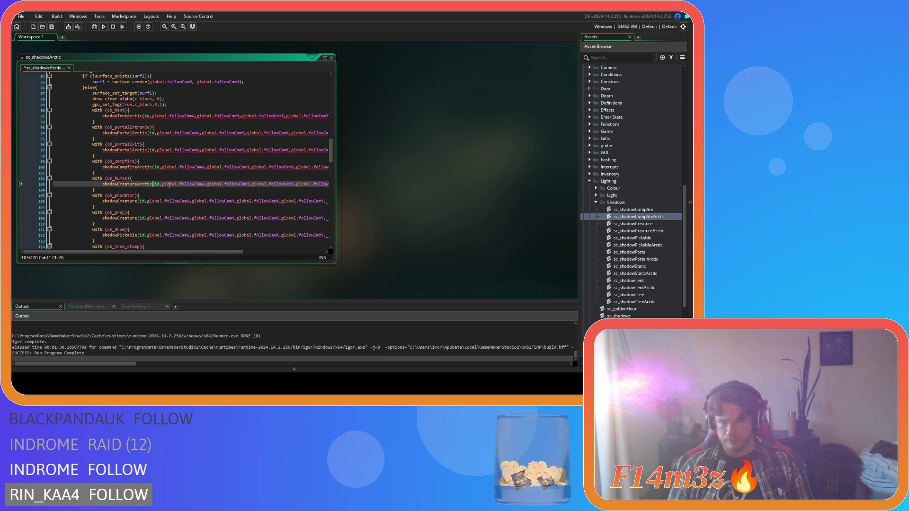
left_click(138, 201)
type("Arctic")
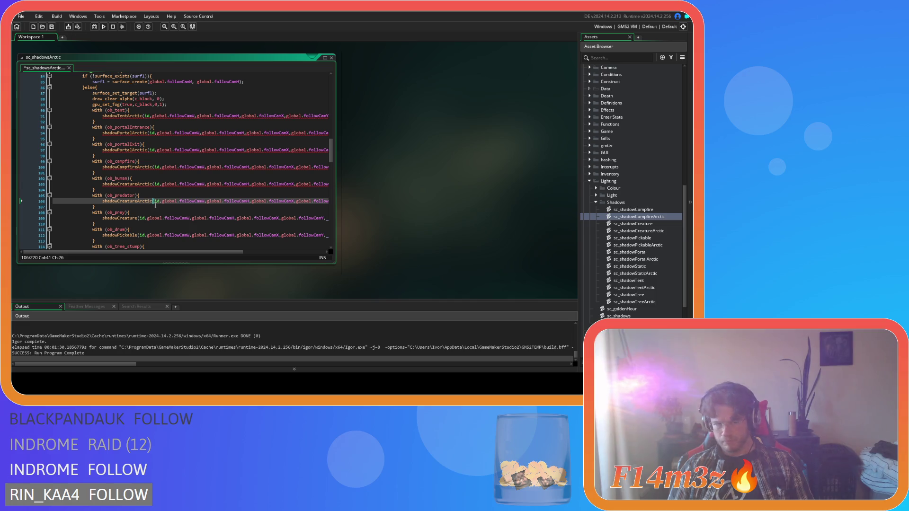
scroll(143, 202, "down", 2)
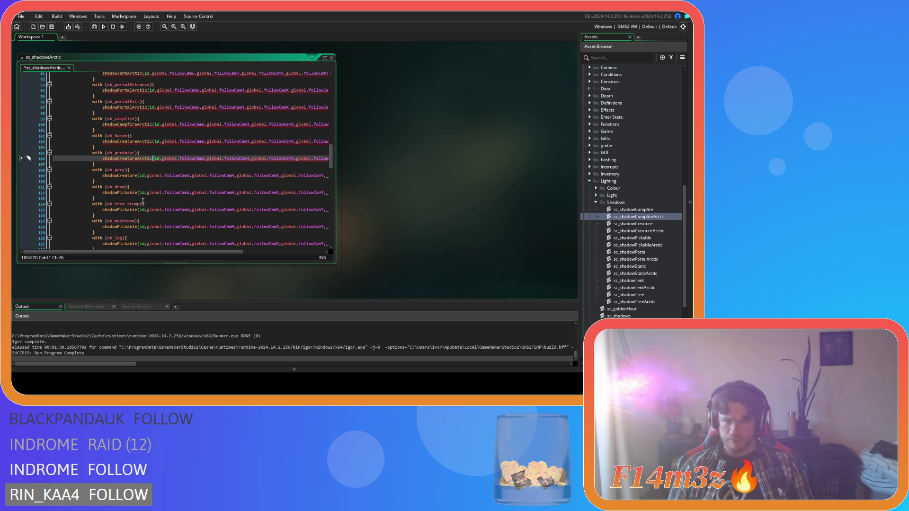
left_click(138, 176)
type("Arctic")
Change the shadowPickable calls on lines 112, 115, 118 and 121 to shadowPickableArctic
left_click(139, 193)
type("Arctic")
left_click(139, 210)
type("Arctic")
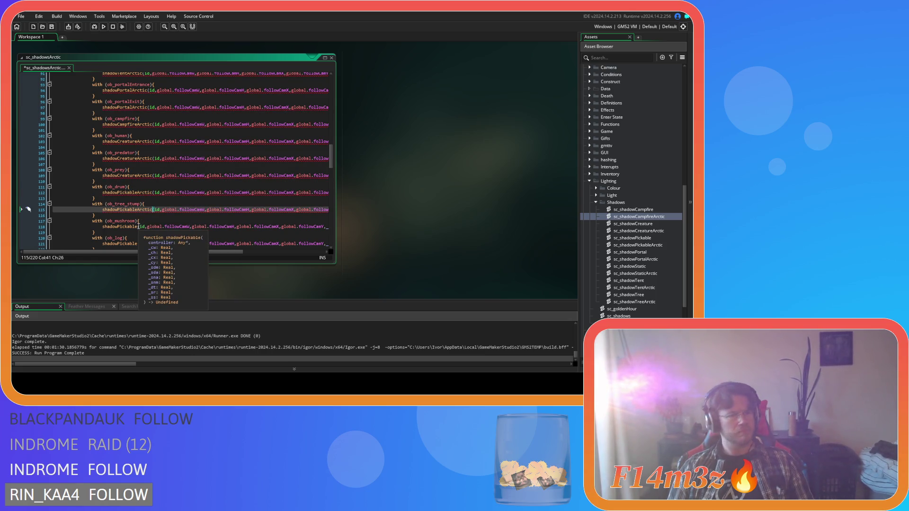
left_click(138, 227)
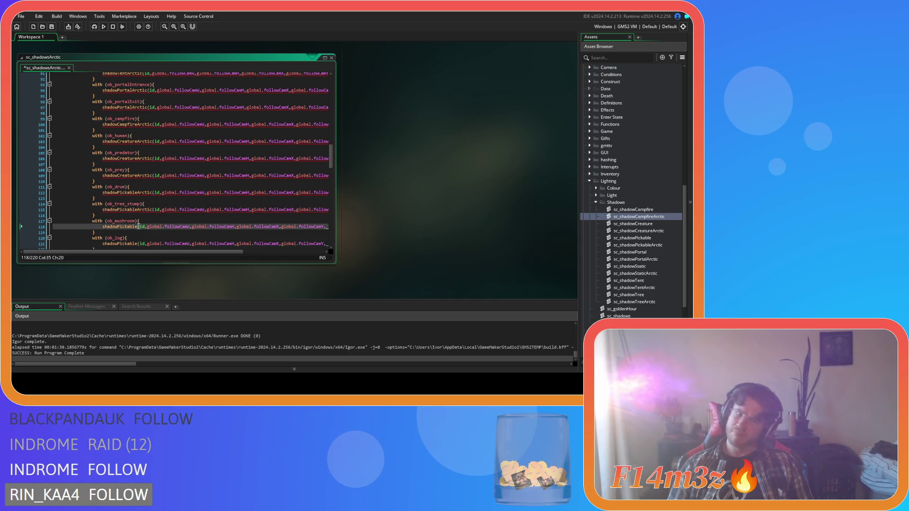
type("Arctic")
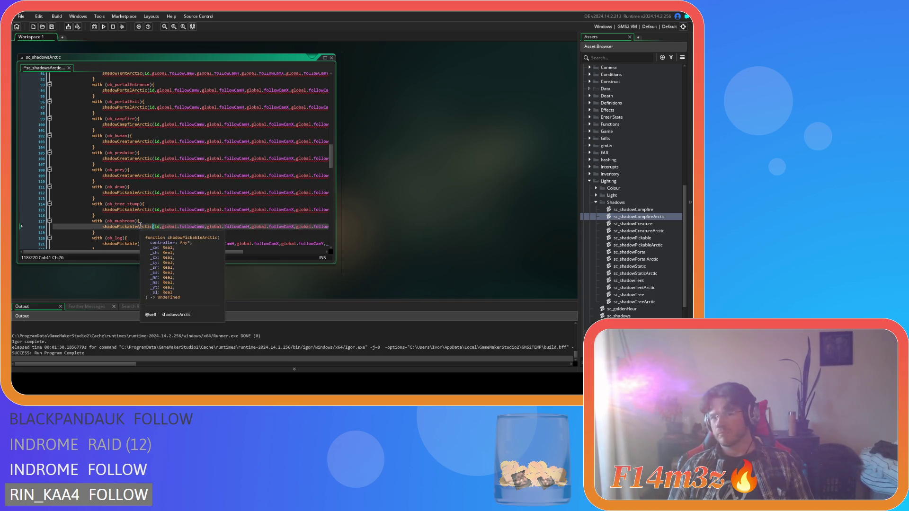
scroll(155, 221, "down", 3)
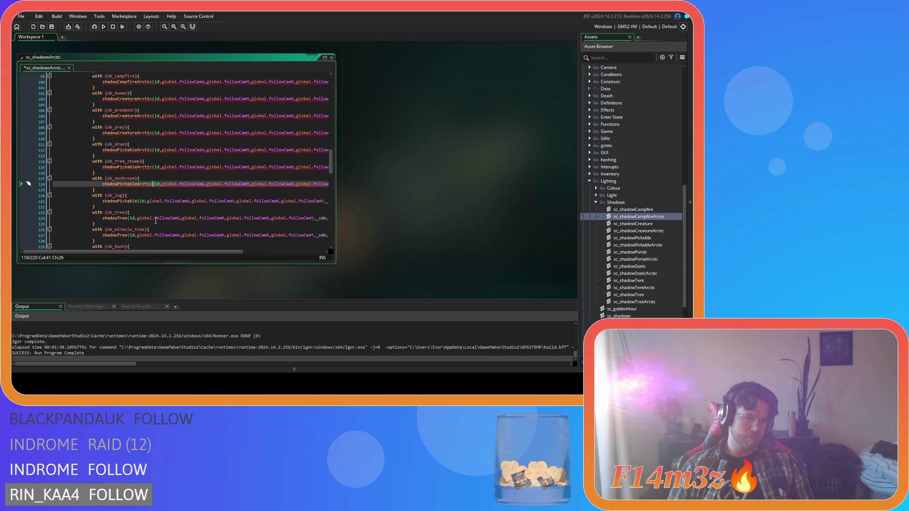
left_click(139, 202)
type("Arctic")
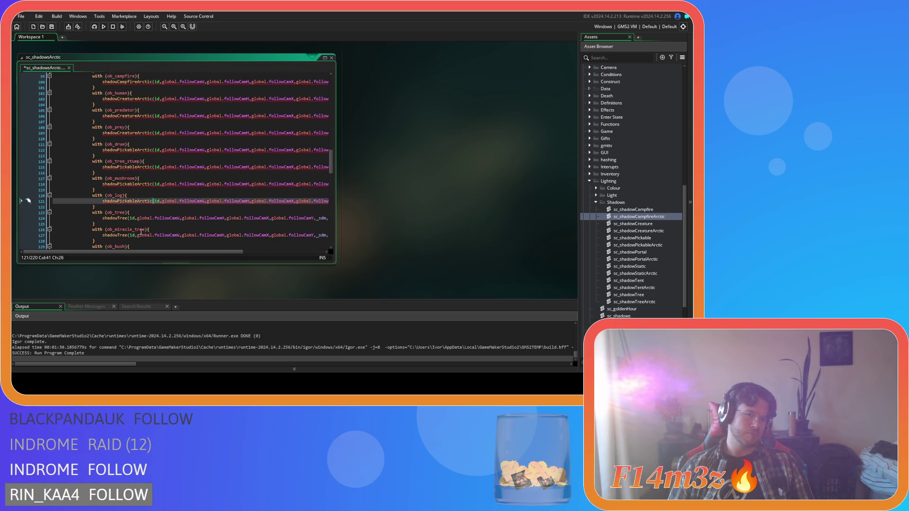
Change the shadowTree calls on lines 124 and 127 to shadowTreeArctic
mouse_move(128, 218)
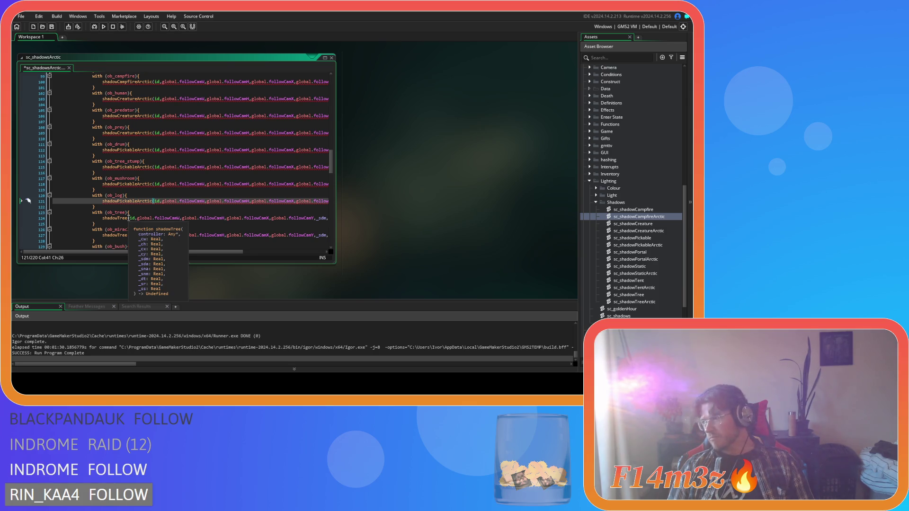
left_click(144, 218)
type("Arctic")
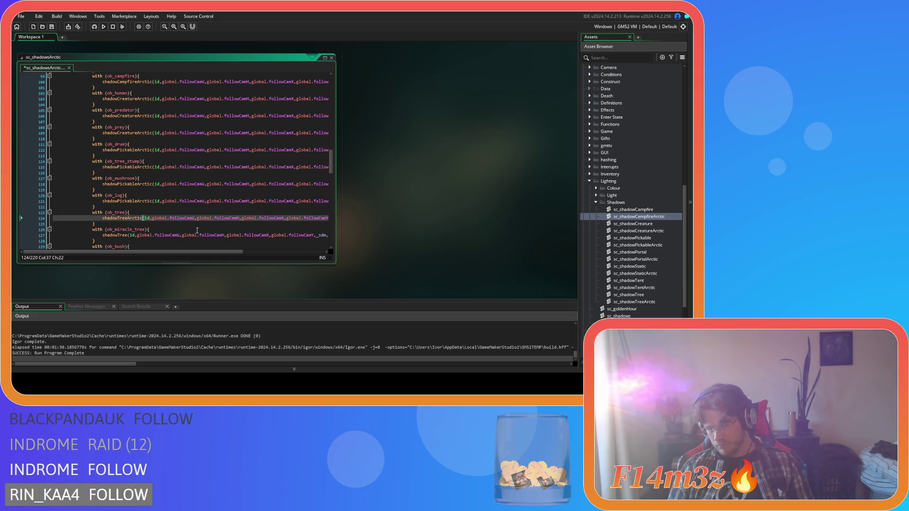
scroll(156, 218, "down", 3)
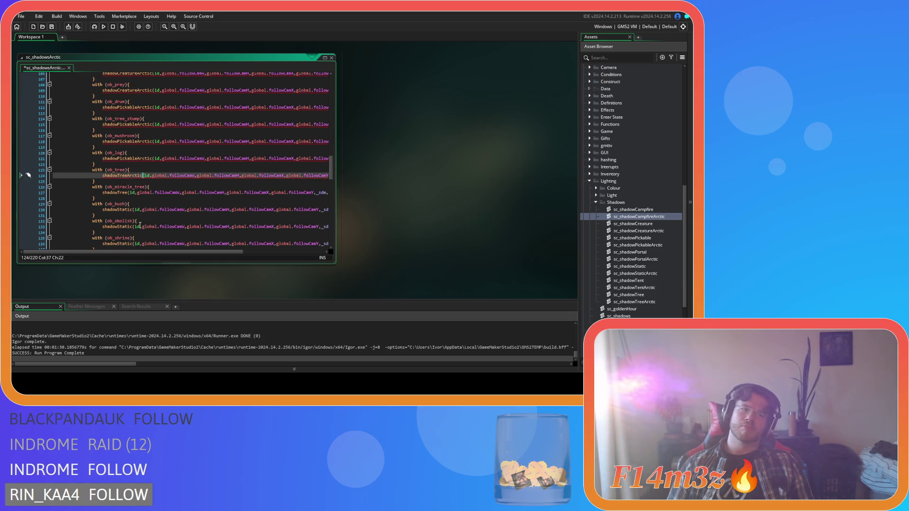
left_click(127, 193)
type("Arctic")
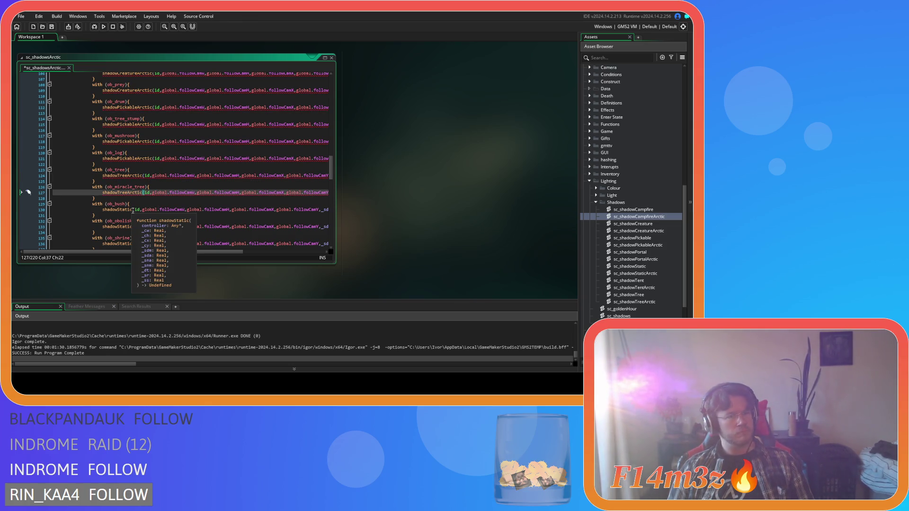
Change the shadowStatic calls on lines 130 through 139 to shadowStaticArctic
left_click(133, 209)
type("Arctic")
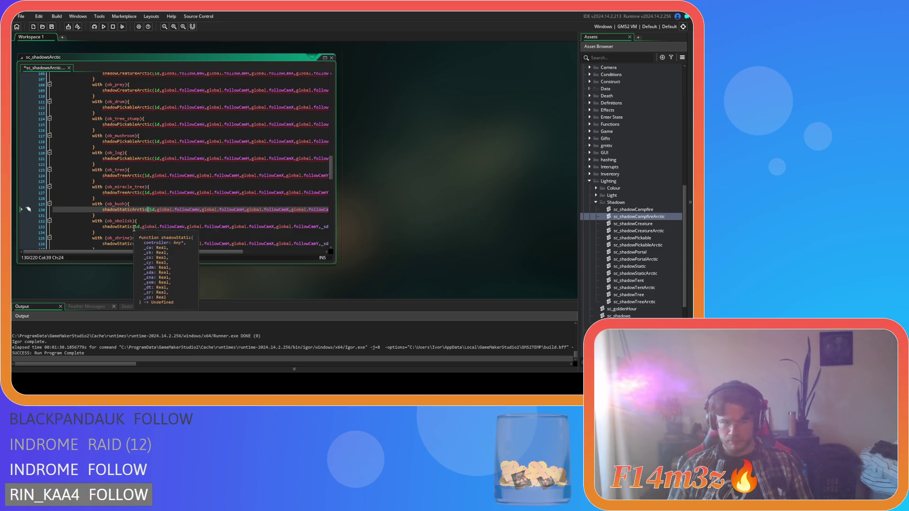
left_click(134, 227)
type("Arctic")
scroll(153, 224, "down", 3)
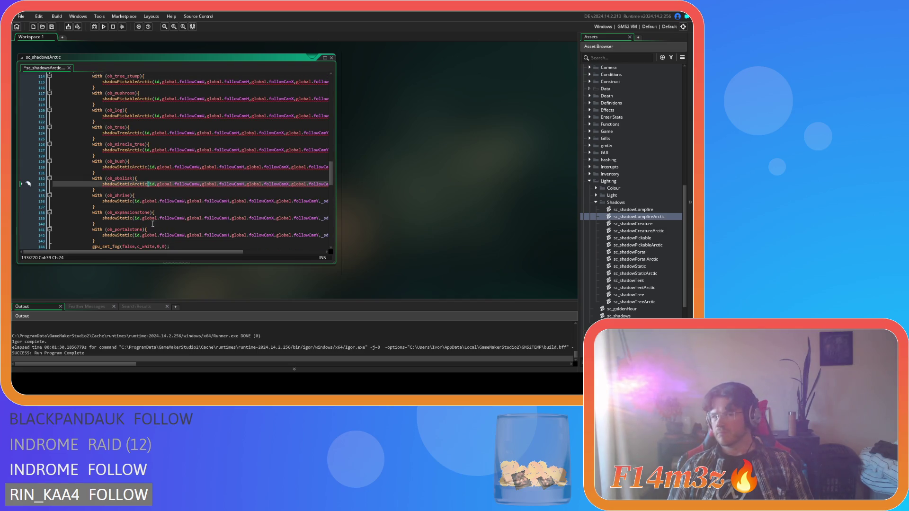
left_click(133, 201)
type("Arctic")
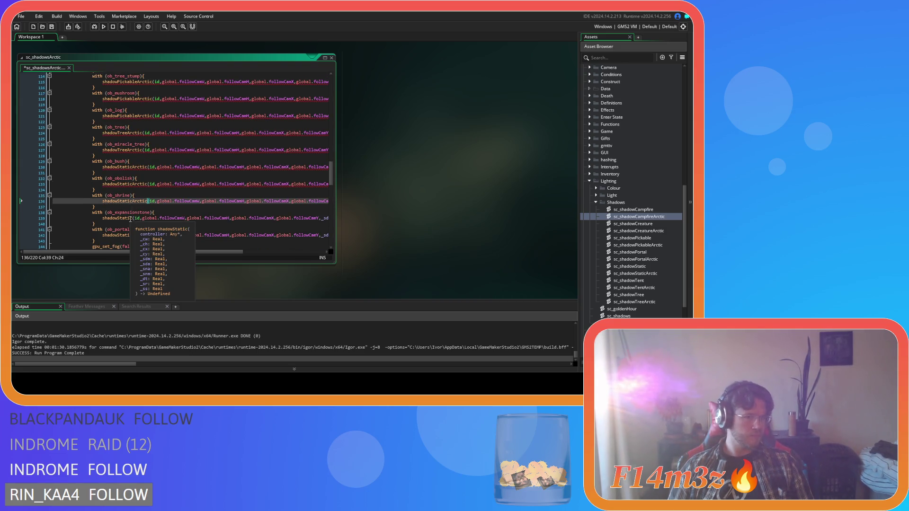
left_click(133, 218)
type("Arctic")
scroll(149, 219, "down", 3)
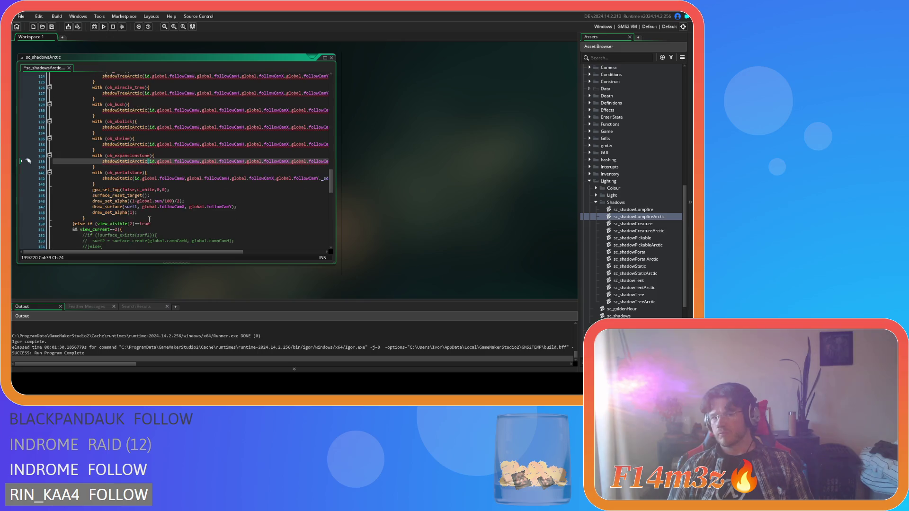
left_click(134, 179)
Make line 142 call shadowStaticArctic and save the script
type("Arctic")
key("ctrl+s")
scroll(189, 199, "up", 5)
scroll(210, 207, "up", 10)
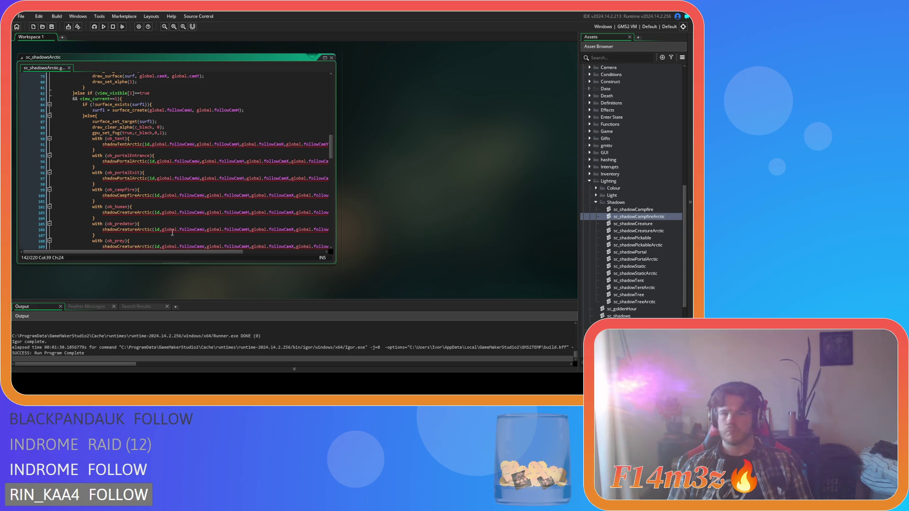
Compare the trailing argument lists and select the old one in the second view's shadowTentArctic call
mouse_move(183, 249)
left_mouse_down()
mouse_move(273, 249)
mouse_move(212, 235)
mouse_move(187, 251)
left_mouse_up()
scroll(162, 229, "up", 8)
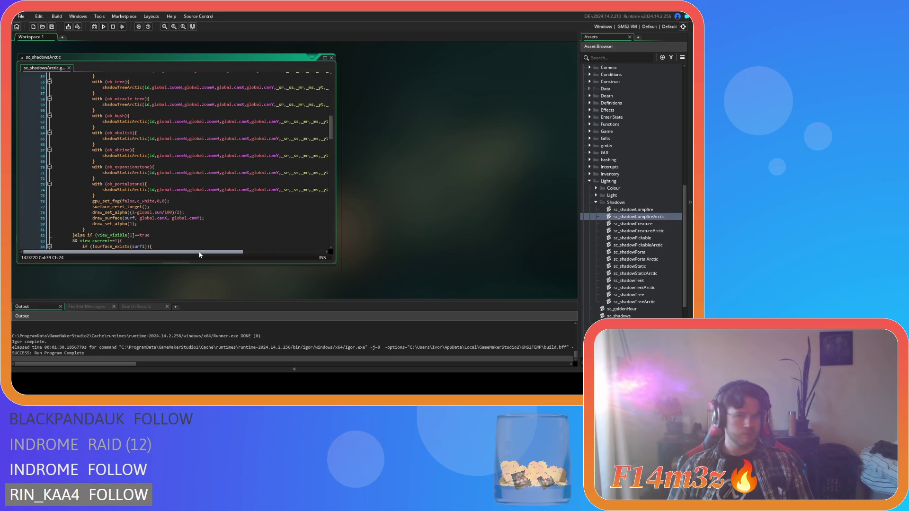
scroll(208, 223, "right", 3)
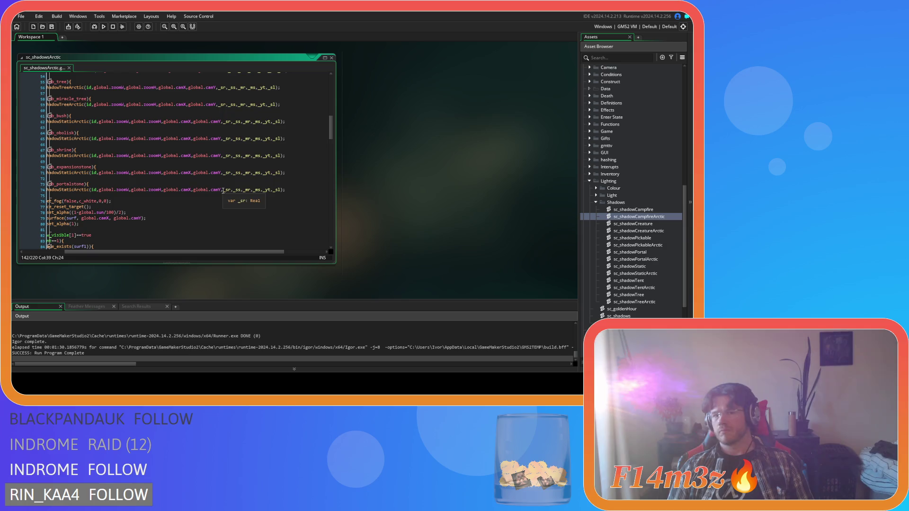
left_click_drag(223, 191, 280, 191)
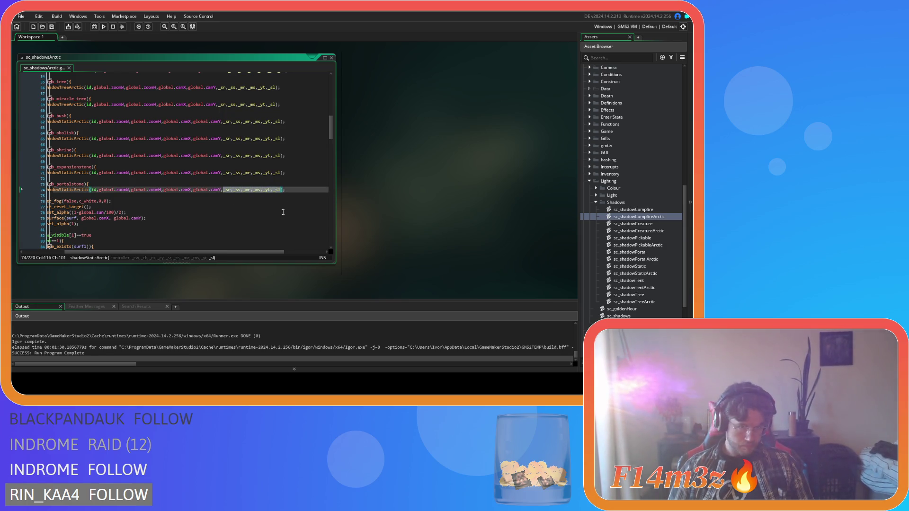
scroll(283, 212, "down", 5)
left_click(275, 207)
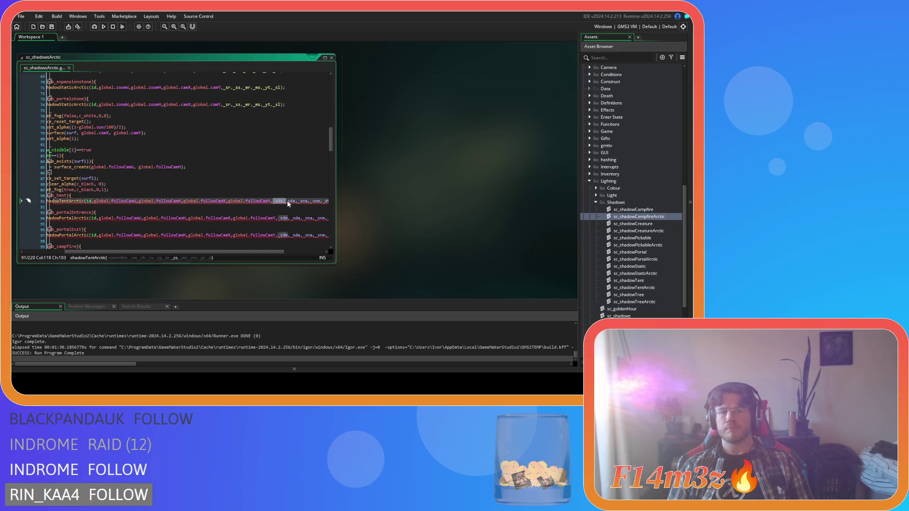
mouse_move(328, 201)
left_mouse_down()
mouse_move(335, 203)
mouse_move(294, 205)
left_mouse_up()
Search for the old argument list with _sr,_ss,_mr,_ms,_yt,_sl as the replacement
key("ctrl+f")
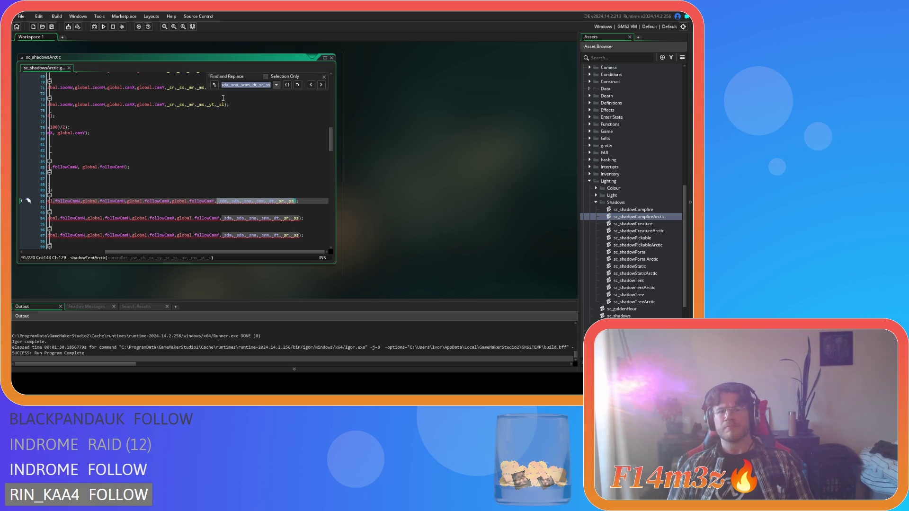
left_click(214, 84)
left_click(259, 94)
type("_sr,_ss,_mr,_ms,_yt,_sl")
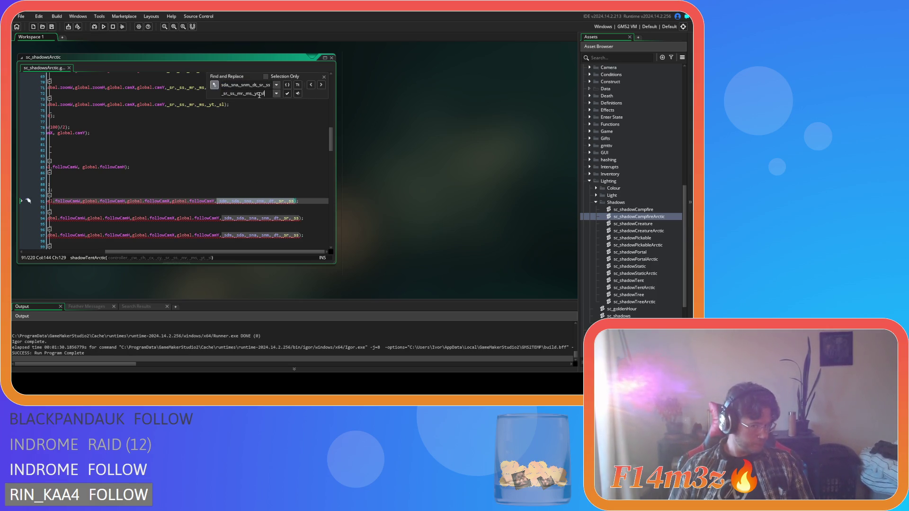
Replace all ten follow-camera occurrences, then close the Find and Replace bar
left_click(286, 94)
left_click(287, 93)
left_click(287, 93)
left_click(286, 94)
left_click(287, 94)
left_click(287, 93)
left_click(287, 93)
left_click(287, 93)
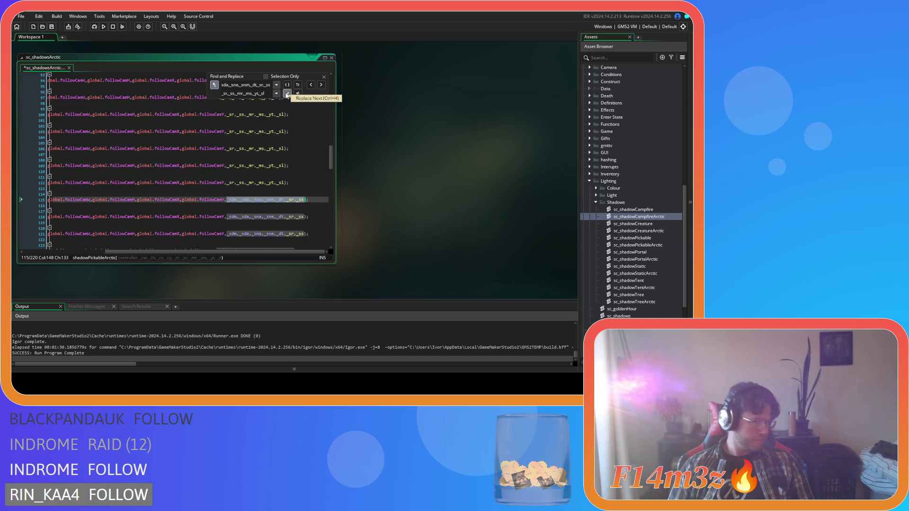
left_click(287, 93)
left_click(287, 94)
left_click(287, 94)
left_click(287, 93)
left_click(287, 94)
left_click(287, 93)
left_click(286, 94)
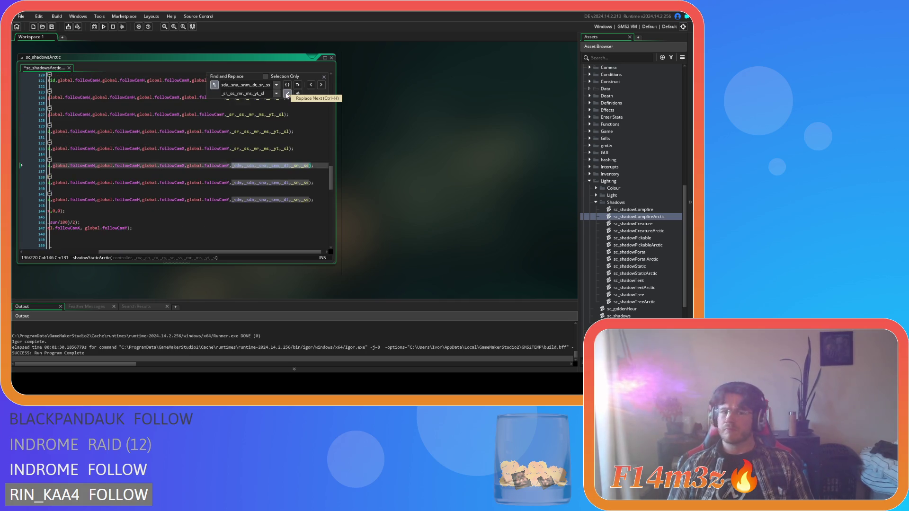
left_click(286, 93)
left_click(287, 93)
left_click(286, 93)
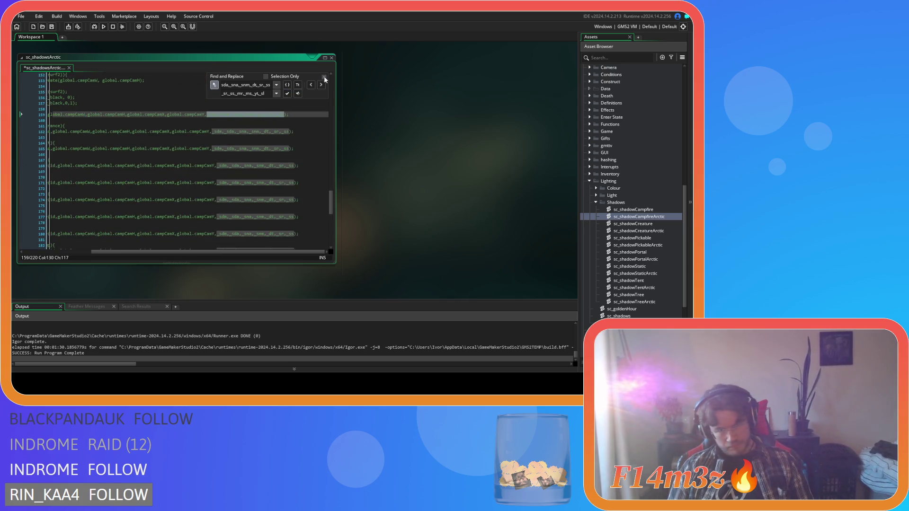
left_click(324, 77)
scroll(322, 194, "up", 15)
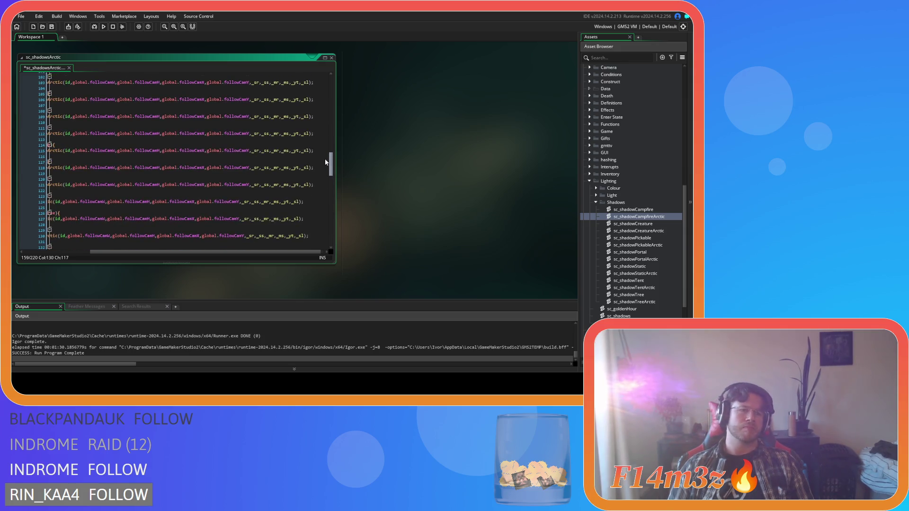
left_click(225, 190)
Uncomment the camp-camera shadow block with Ctrl+Shift+K and save the script
key("ctrl+s")
scroll(225, 186, "down", 3)
scroll(225, 186, "down", 2)
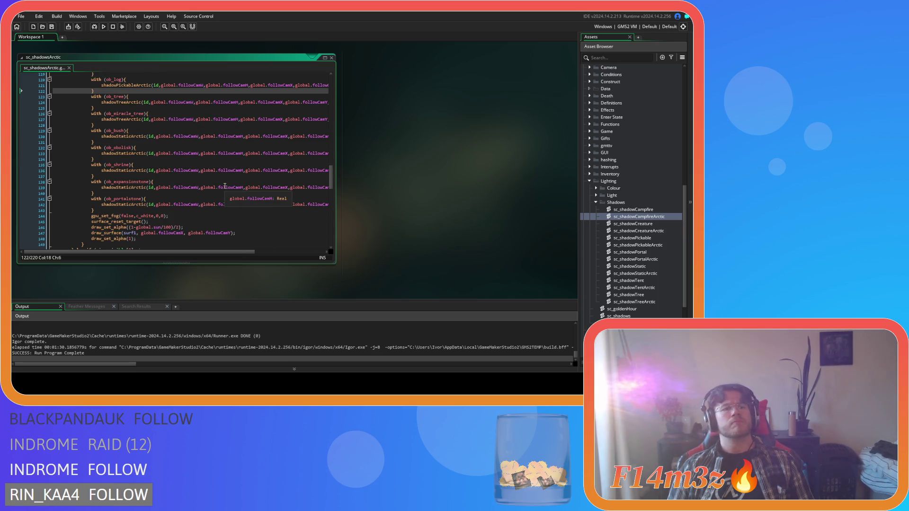
left_click(135, 209)
left_click(146, 209, "shift")
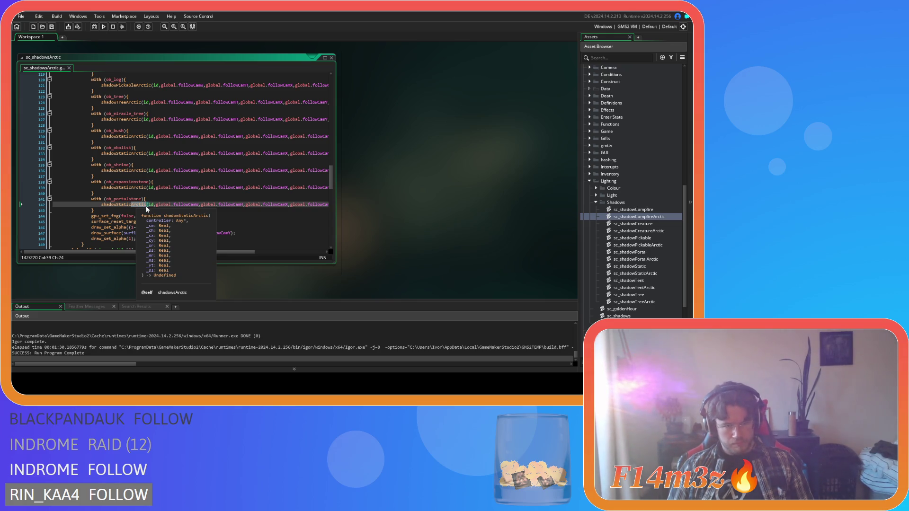
scroll(151, 195, "down", 20)
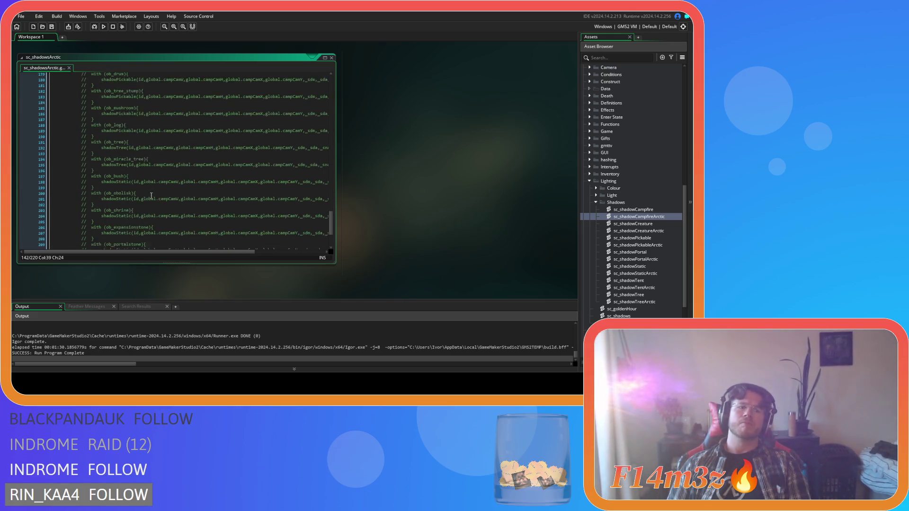
scroll(151, 196, "down", 5)
left_click_drag(91, 212, 78, 131)
scroll(88, 185, "up", 15)
key("ctrl+shift+k")
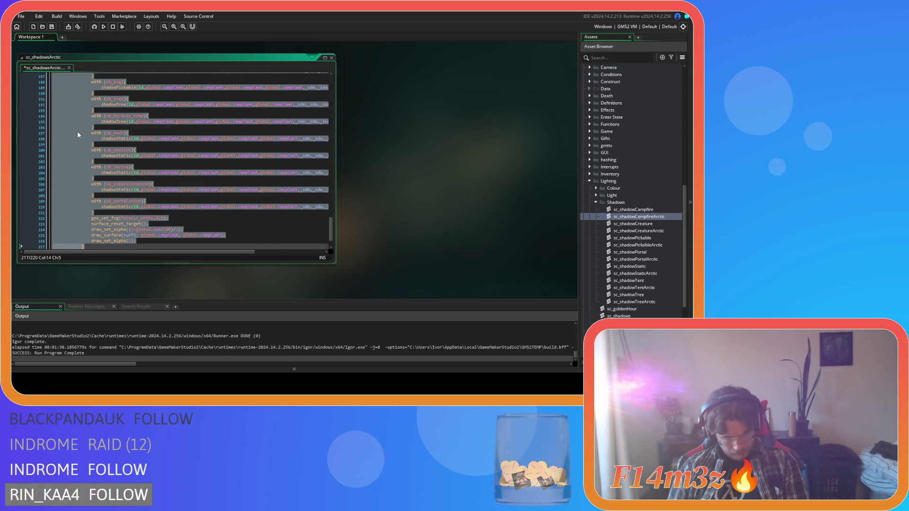
scroll(144, 176, "up", 16)
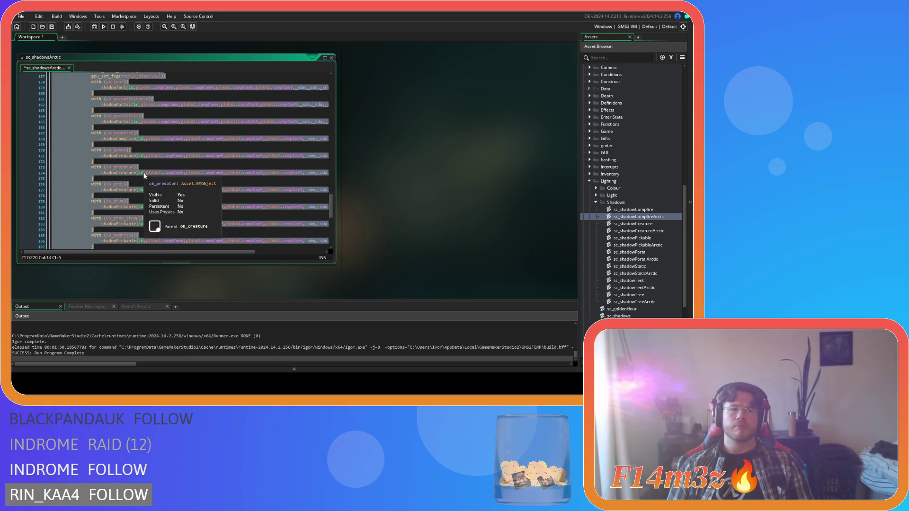
key("ctrl+s")
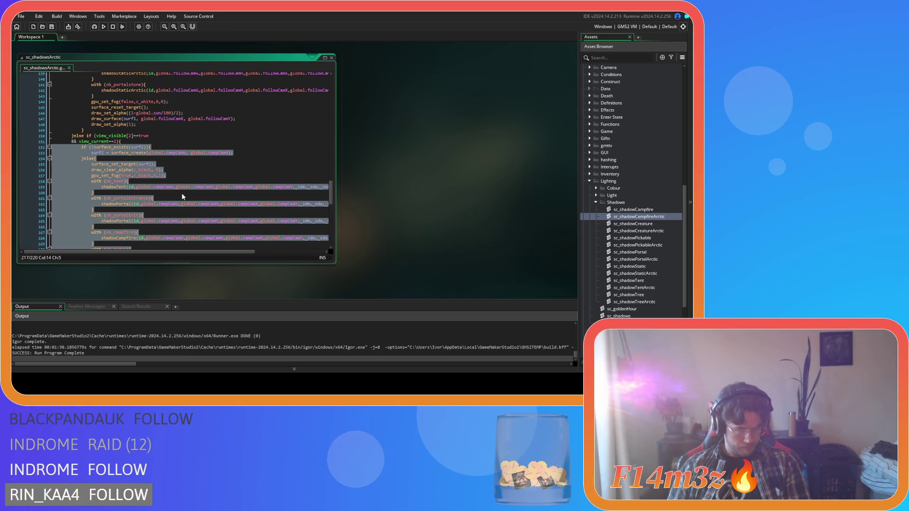
Make lines 159–168 call shadowTentArctic, shadowPortalArctic (twice) and shadowCampfireArctic
left_click(126, 187)
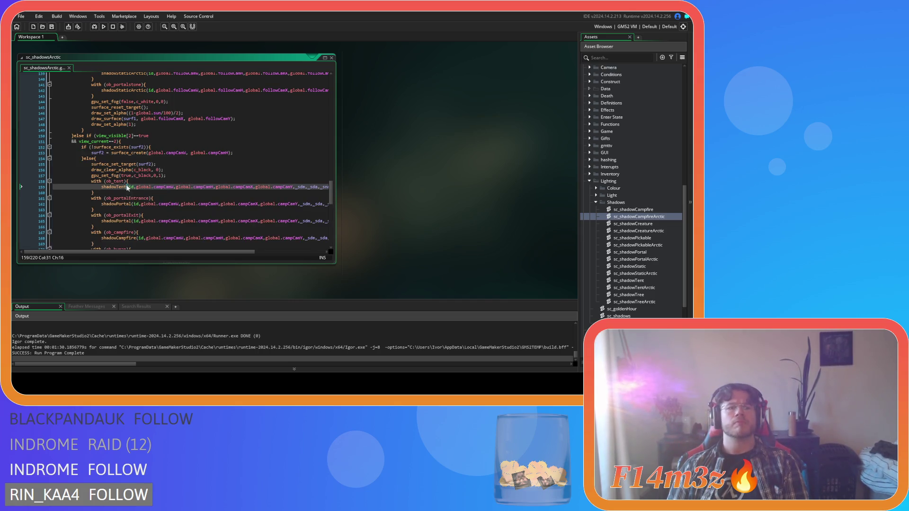
type("Arctic")
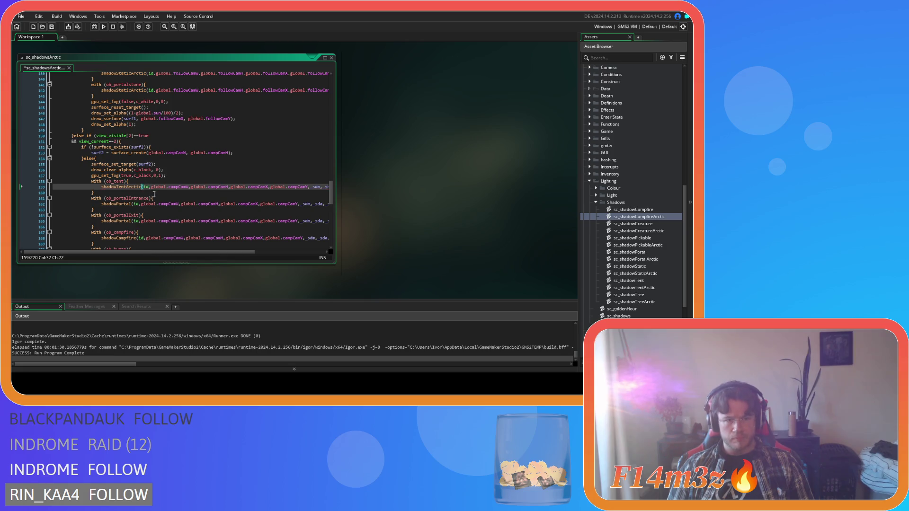
left_click(131, 205)
type("Arctic")
scroll(132, 199, "down", 3)
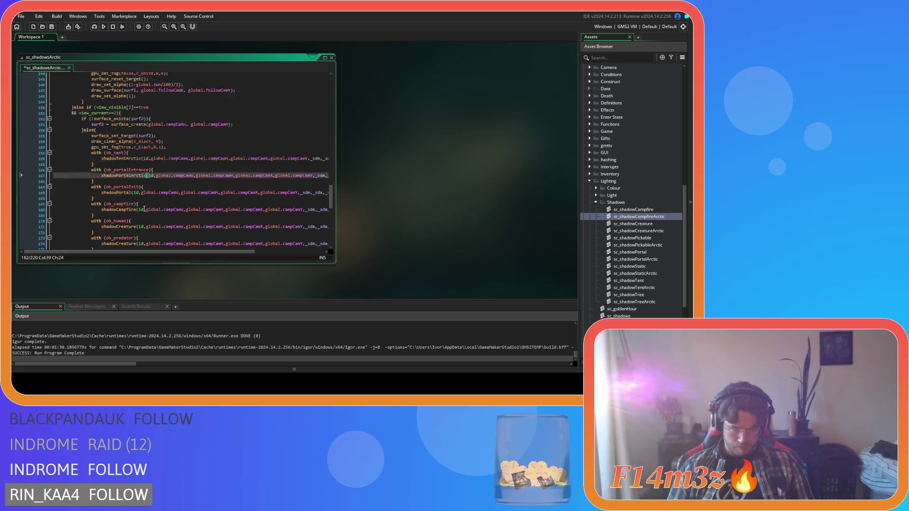
left_click(130, 178)
type("Arctic")
left_click(137, 196)
type("Arctic")
Change the shadowCreature calls on lines 171, 174 and 177 to shadowCreatureArctic
scroll(138, 192, "down", 2)
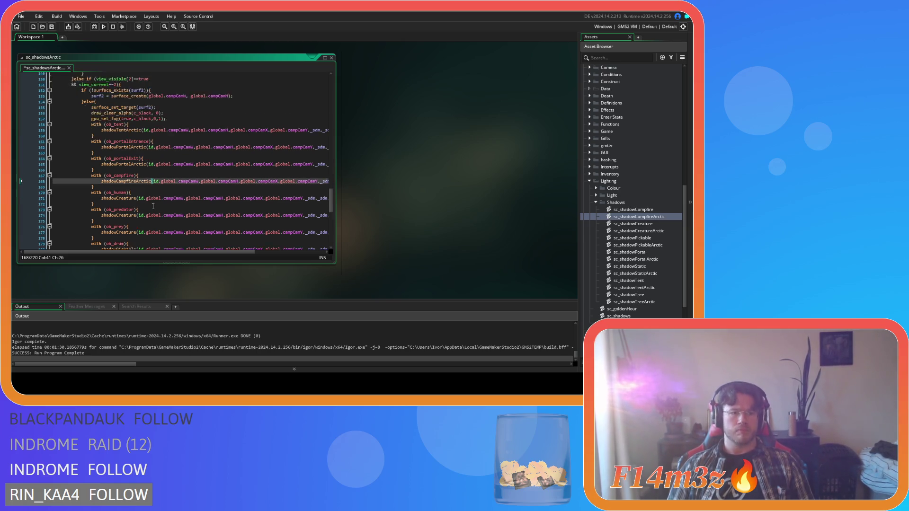
left_click(138, 184)
type("Arctic")
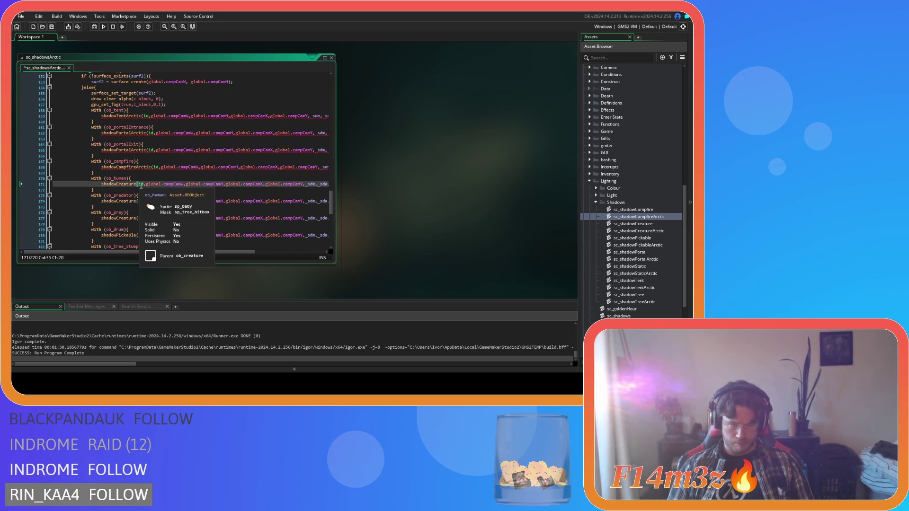
left_click(137, 202)
type("Arctic")
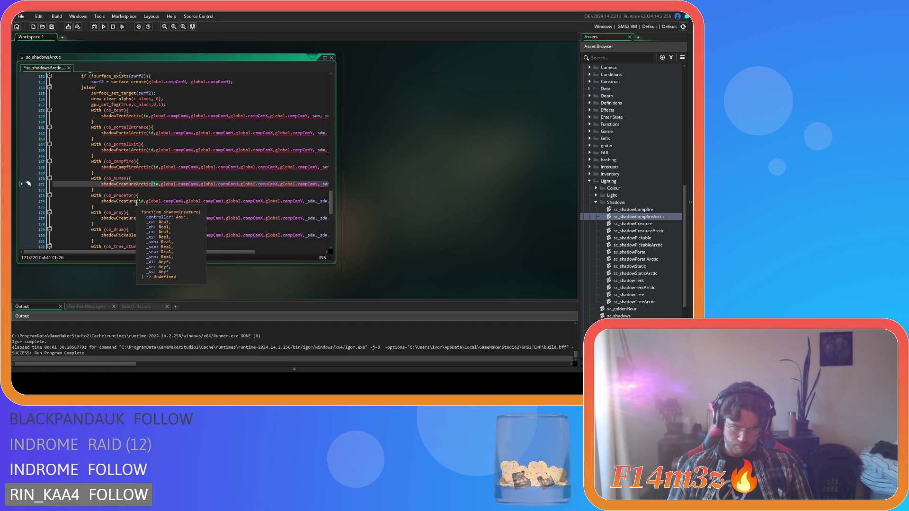
scroll(167, 201, "down", 1)
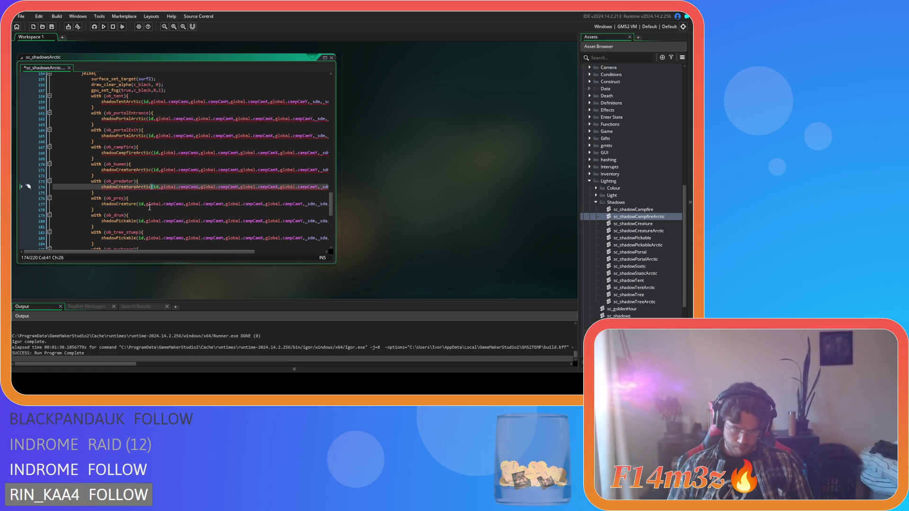
left_click(137, 204)
type("Arctic")
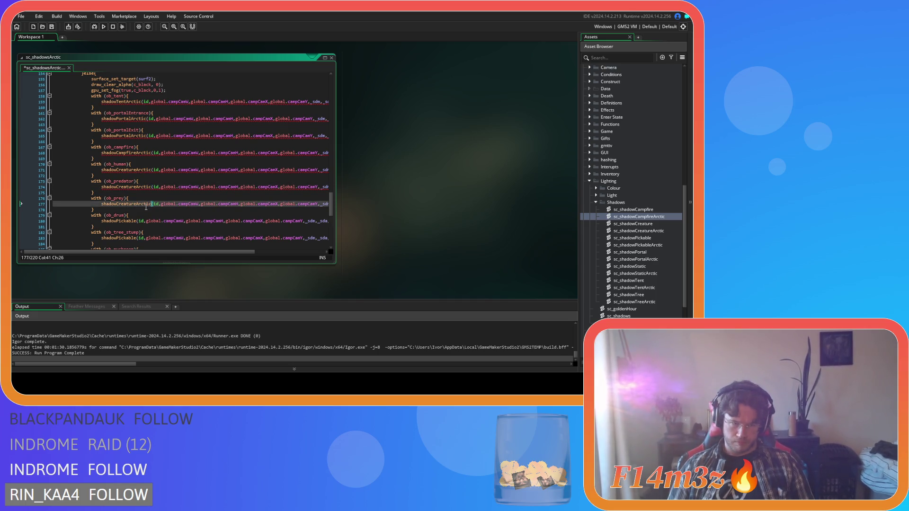
Change the shadowPickable calls on lines 180, 183, 186 and 189 to shadowPickableArctic
scroll(147, 208, "down", 3)
left_click(138, 179)
type("Arctic")
left_click(137, 196)
type("Arctic")
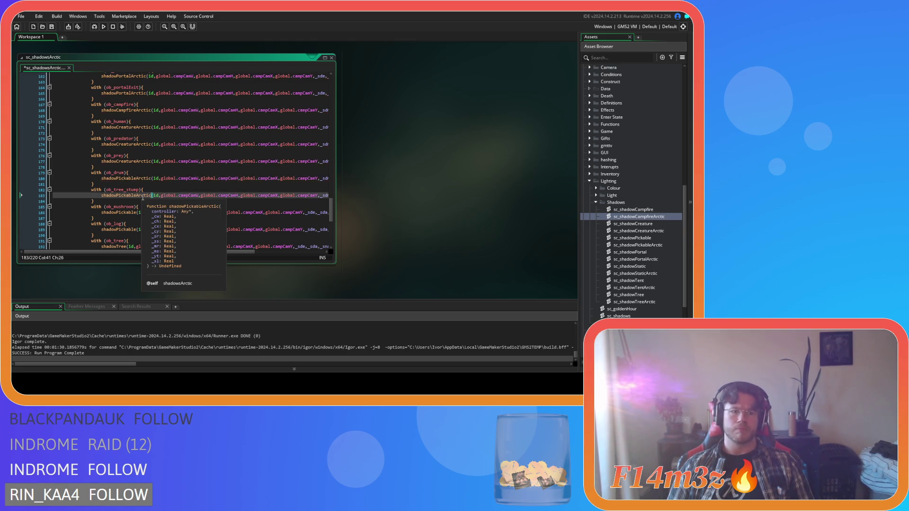
left_click(136, 212)
type("Arctic")
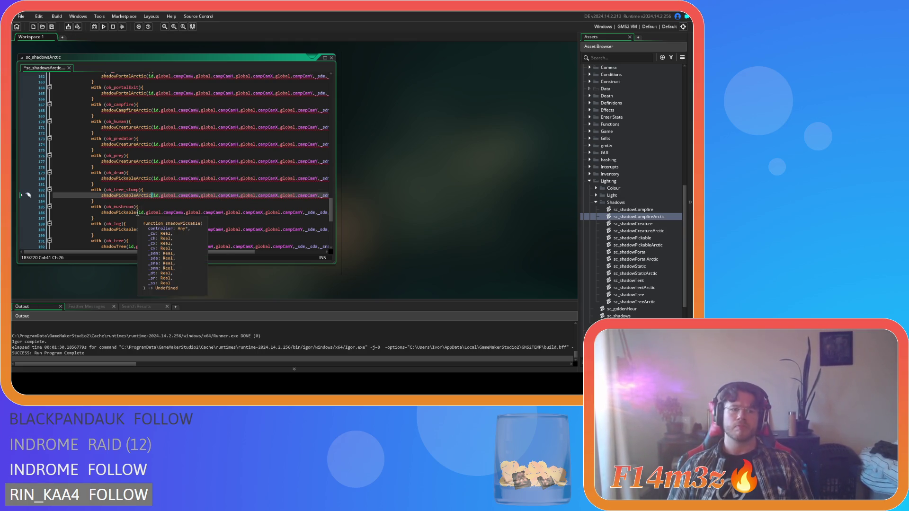
scroll(137, 212, "down", 3)
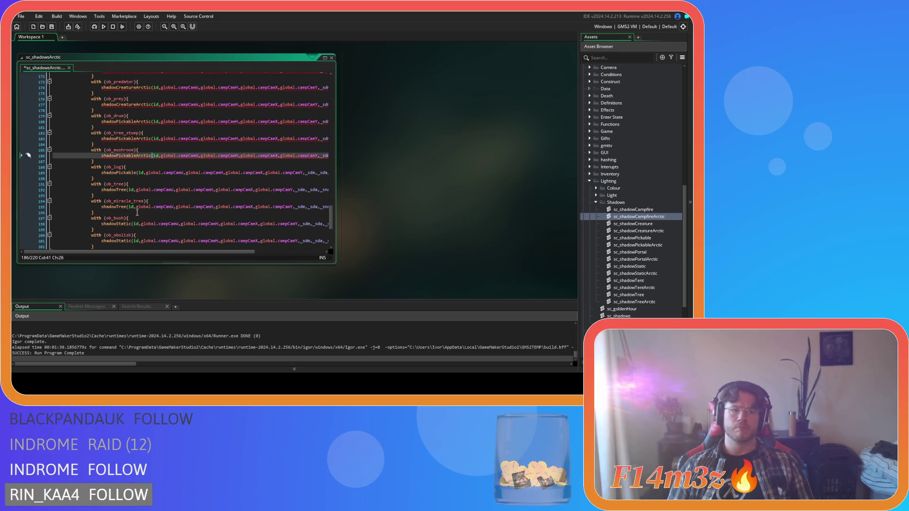
left_click(136, 172)
type("Arctic")
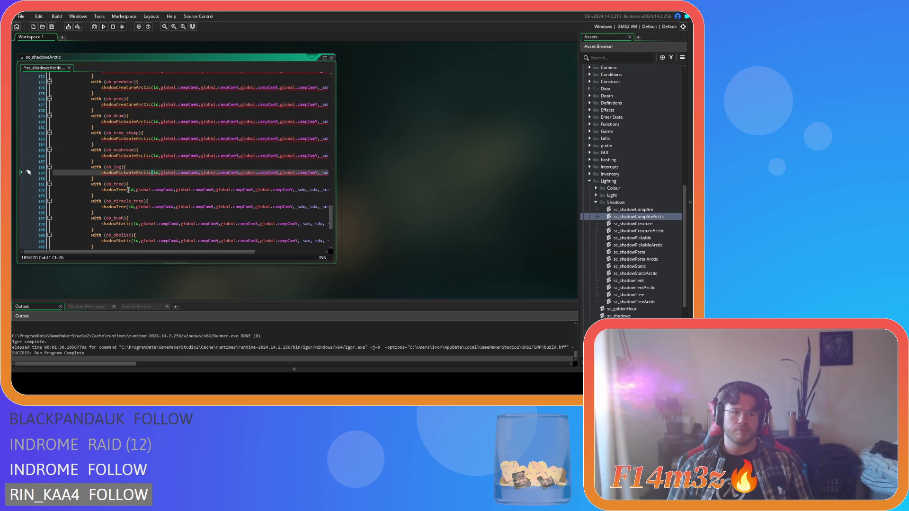
Change the shadowTree calls on lines 192 and 195 to shadowTreeArctic
left_click(128, 191)
type("Arctic")
scroll(141, 171, "down", 3)
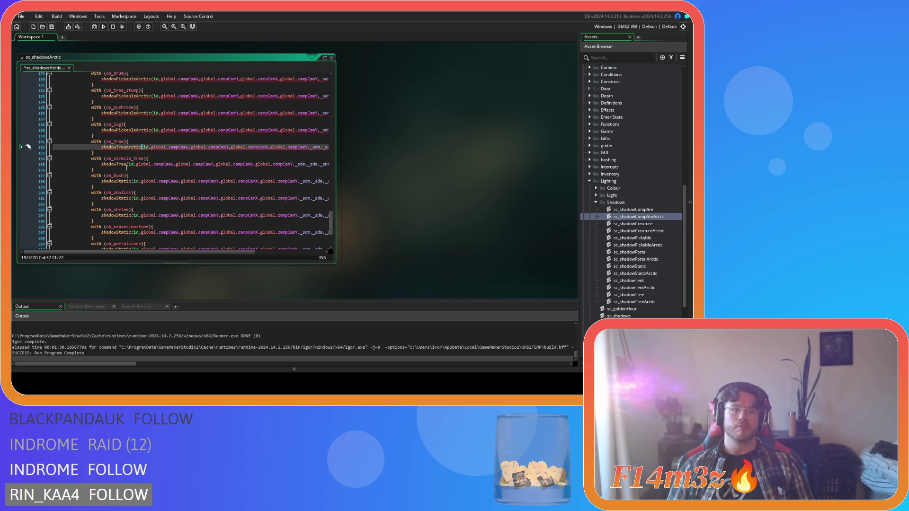
left_click(127, 164)
type("Arctic")
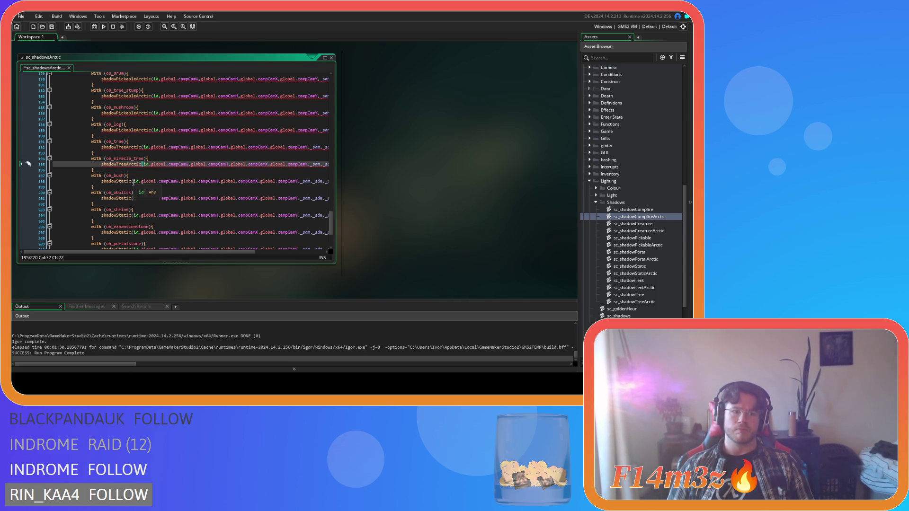
Change the shadowStatic calls on lines 198 through 210 to shadowStaticArctic
left_click(134, 182)
type("Arctic")
left_click(135, 196)
type("Arctic")
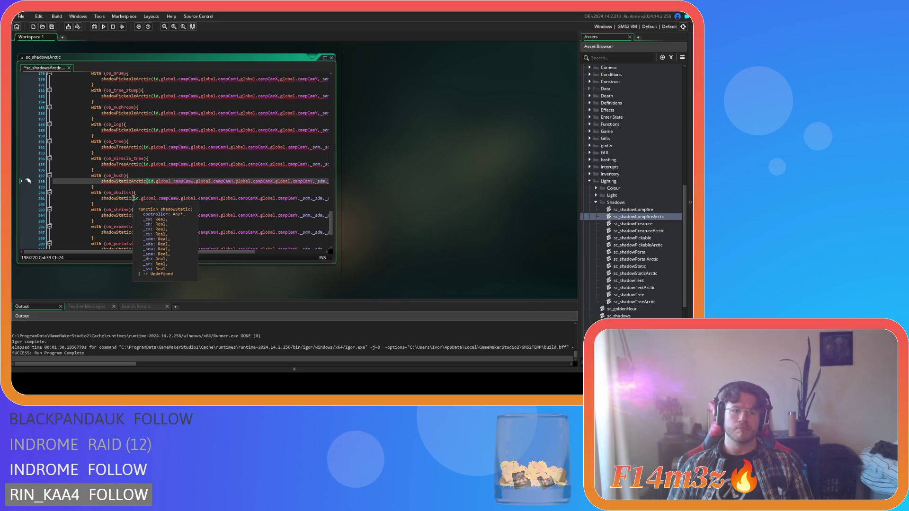
scroll(134, 188, "down", 3)
left_click(133, 173)
type("Arctic")
left_click(132, 189)
type("Arctic")
left_click(133, 206)
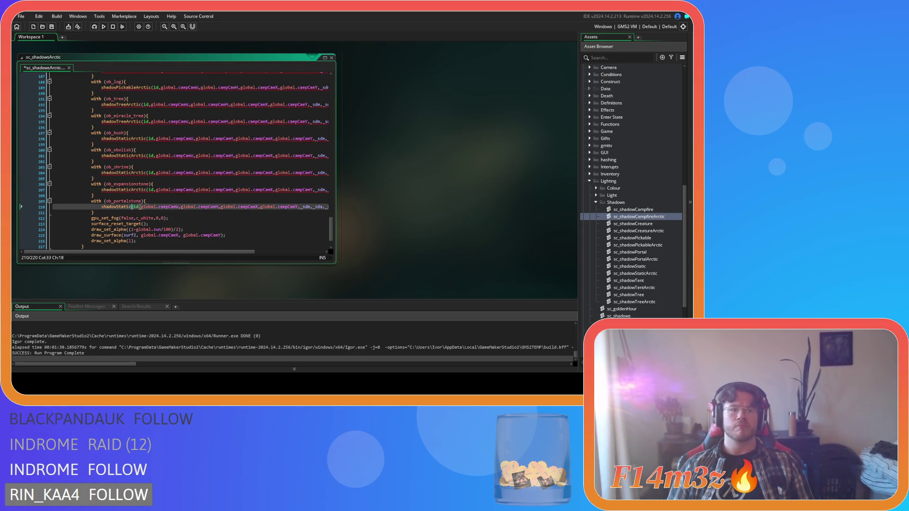
type("Arctic")
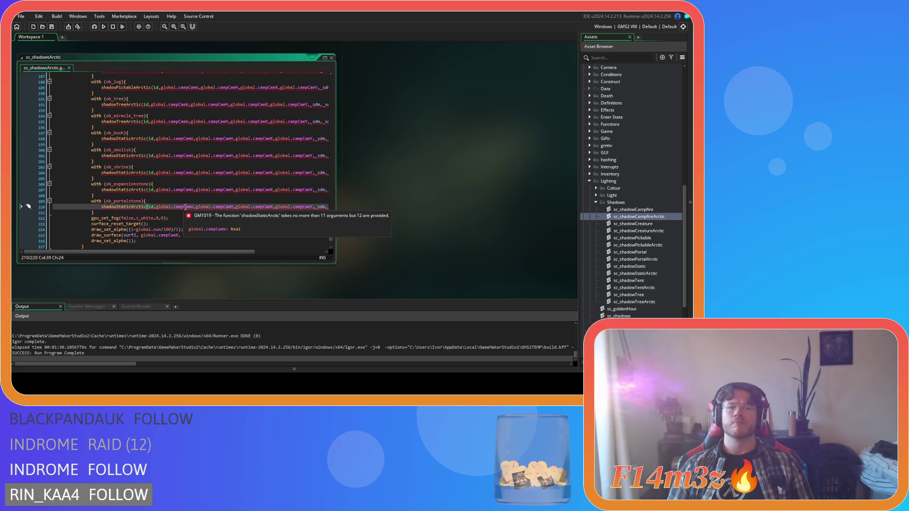
scroll(191, 223, "up", 20)
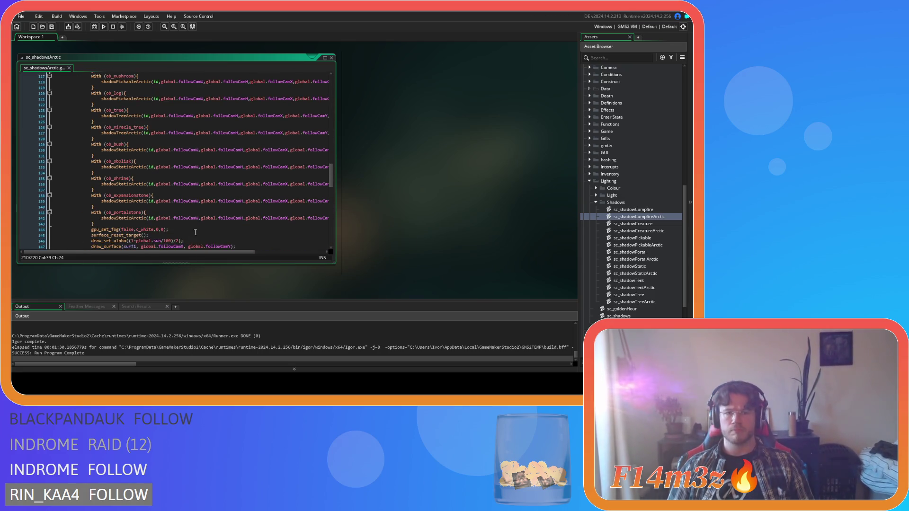
Select the new argument list on line 142, then the old argument list on line 159
left_click_drag(203, 252, 273, 257)
left_click_drag(301, 218, 242, 222)
key("ctrl+c")
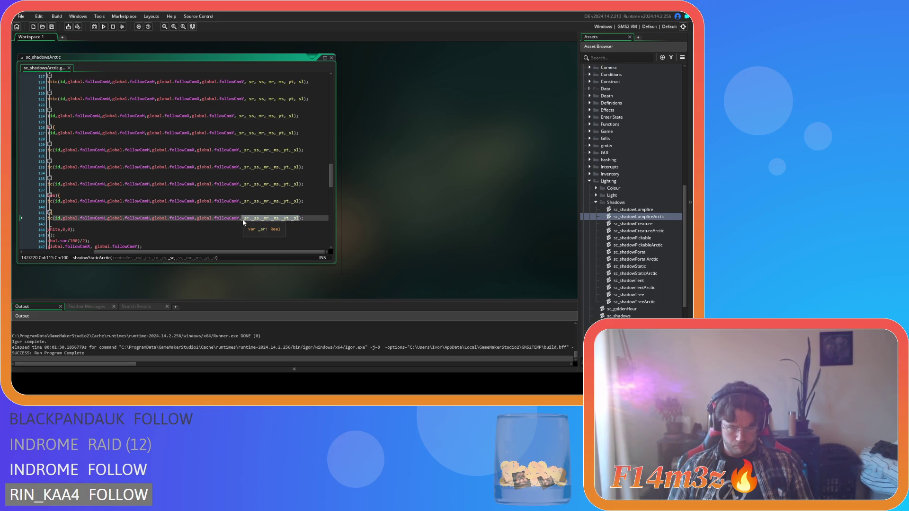
scroll(274, 222, "down", 7)
left_click_drag(296, 188, 217, 188)
Replace each occurrence of the old argument list with _sr,_ss,_mr,_ms,_yt,_sl
key("ctrl+f")
key("ctrl+h")
key("ctrl+v")
left_click(287, 93)
left_click(286, 94)
left_click(287, 94)
left_click(287, 93)
left_click(287, 93)
left_click(287, 93)
left_click(287, 94)
left_click(287, 93)
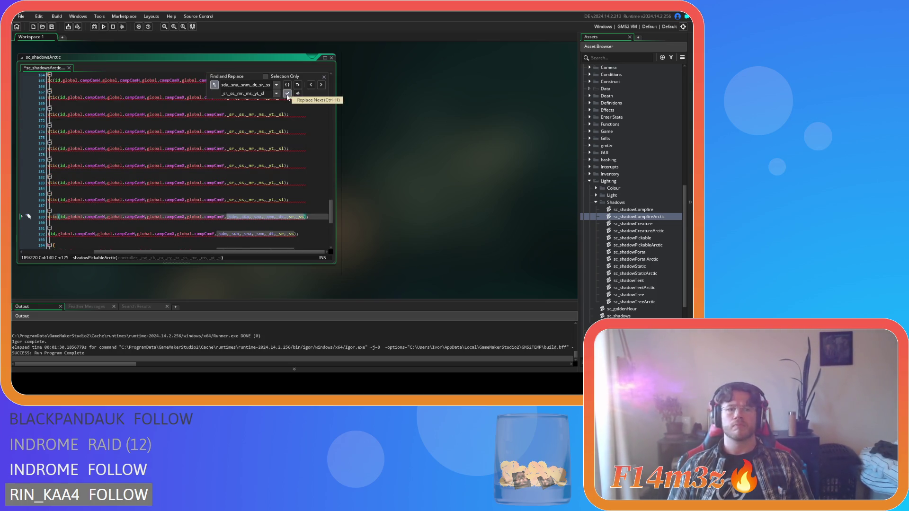
left_click(287, 94)
left_click(287, 94)
left_click(286, 93)
left_click(287, 93)
left_click(287, 94)
left_click(287, 94)
left_click(286, 94)
left_click(287, 93)
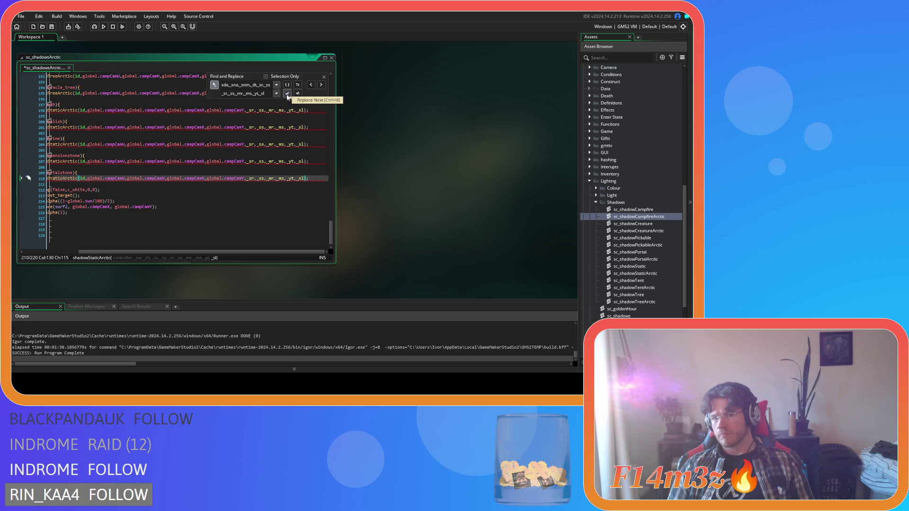
Close Find and Replace, save sc_shadowsArctic, and return to line 210
left_click(324, 76)
left_click(294, 144)
key("ctrl+s")
left_click_drag(195, 252, 139, 252)
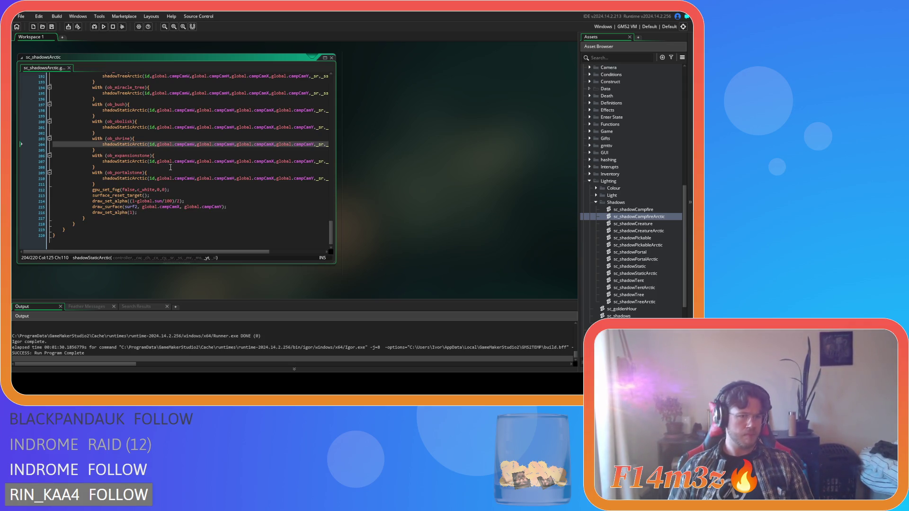
left_click(193, 179)
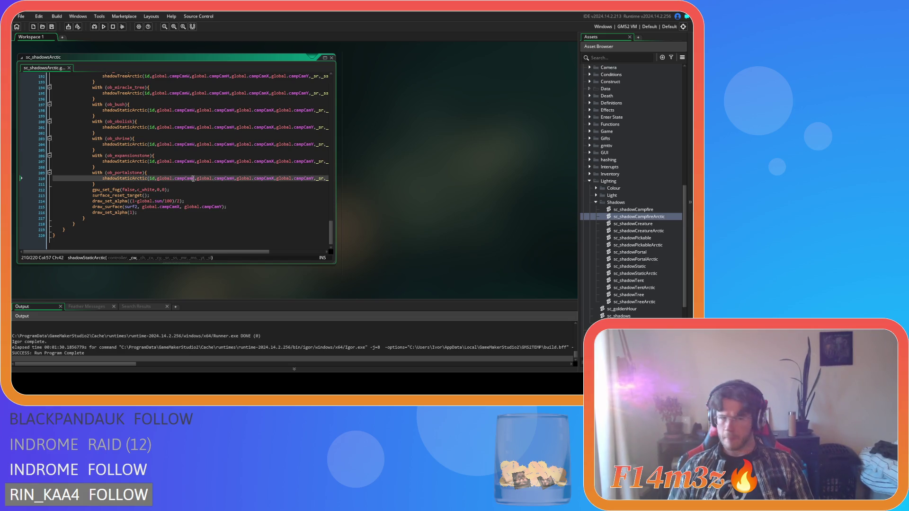
Copy _sl from line 6 and paste it over the 14 on line 7
left_click_drag(330, 228, 324, 73)
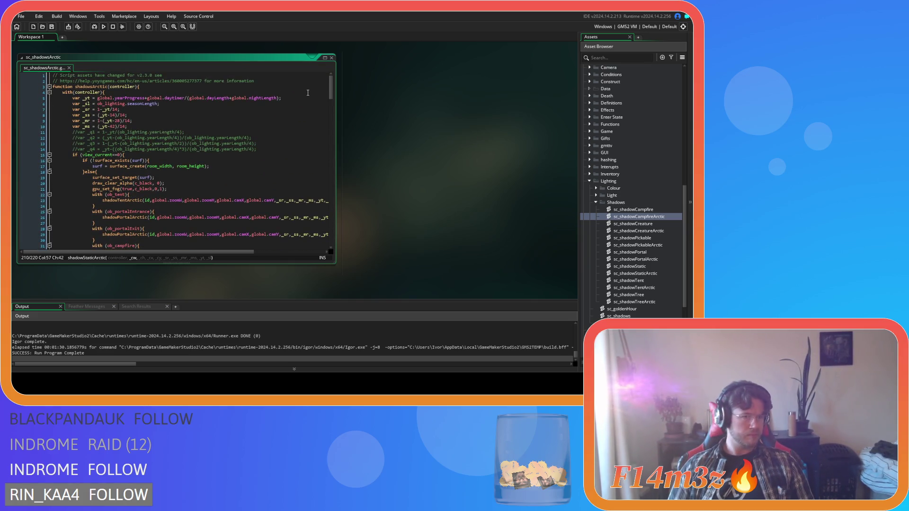
left_click(265, 148)
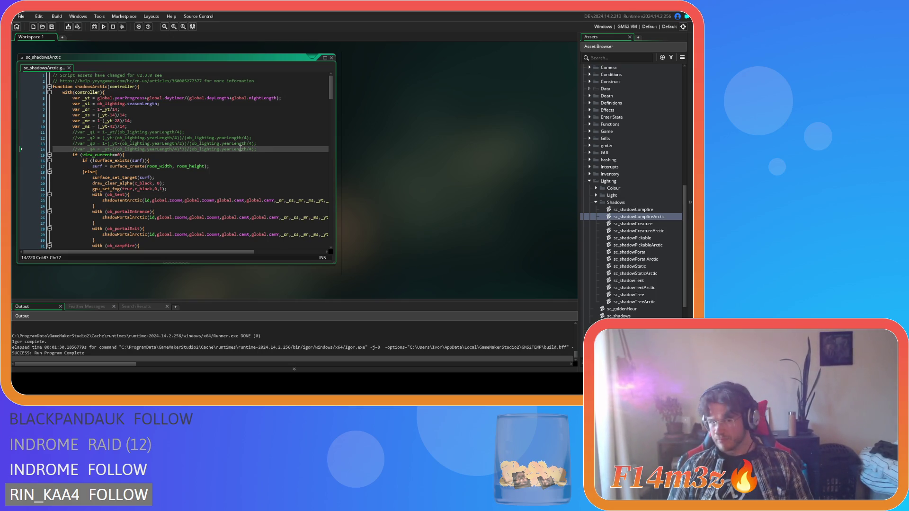
double_click(87, 104)
key("ctrl+c")
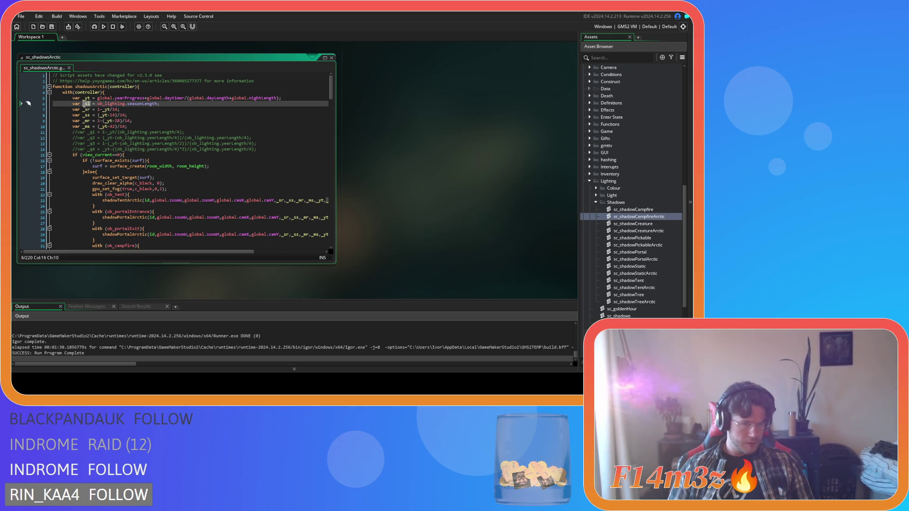
double_click(116, 109)
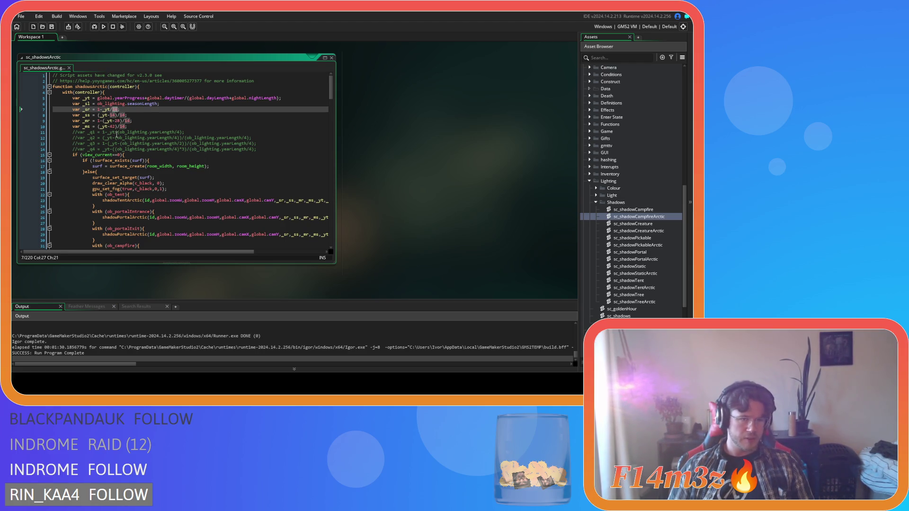
key("ctrl+v")
Replace the remaining 14s on lines 8–10 with _sl
double_click(123, 115)
key("ctrl+v")
double_click(112, 115)
key("ctrl+v")
left_click(127, 121)
double_click(127, 120)
key("ctrl+v")
double_click(124, 127)
key("ctrl+v")
Change the bracketed offsets on lines 9 and 10 to _sl*2 and _sl*3, then save
double_click(116, 120)
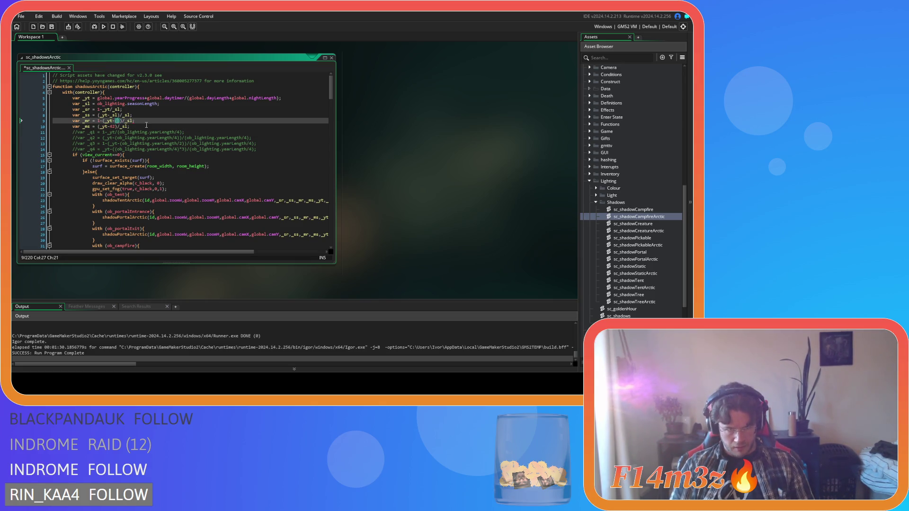
type("_sl*2")
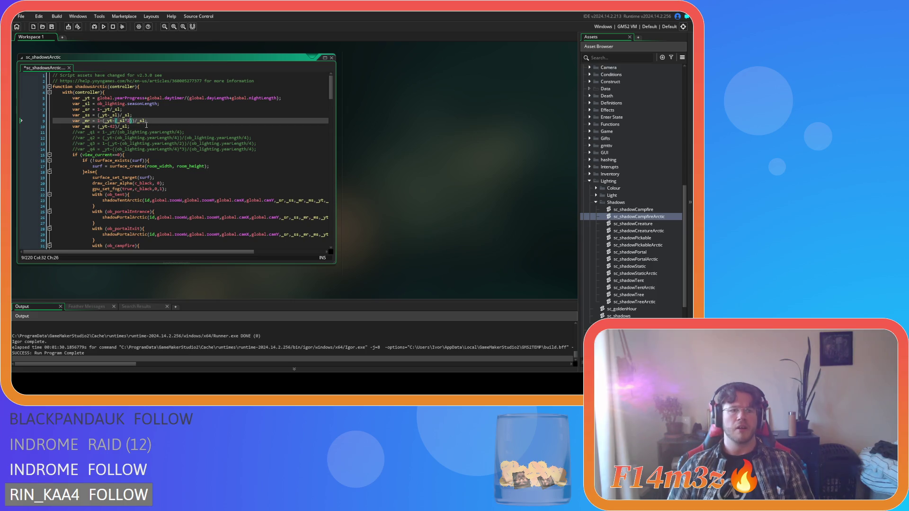
double_click(112, 126)
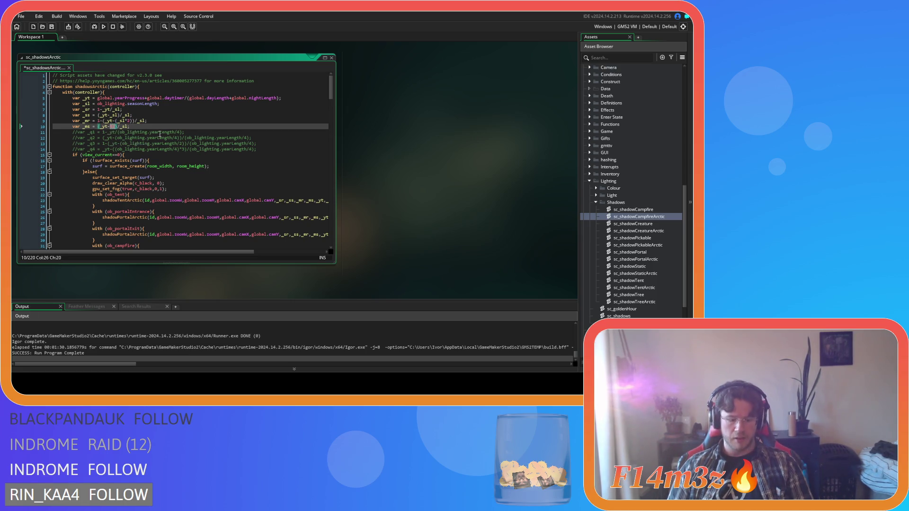
type("(_sl*")
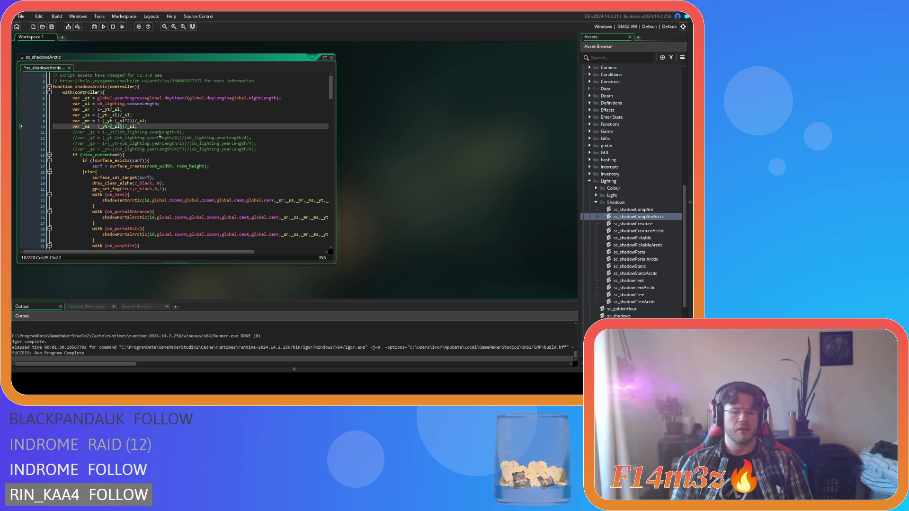
type("3")
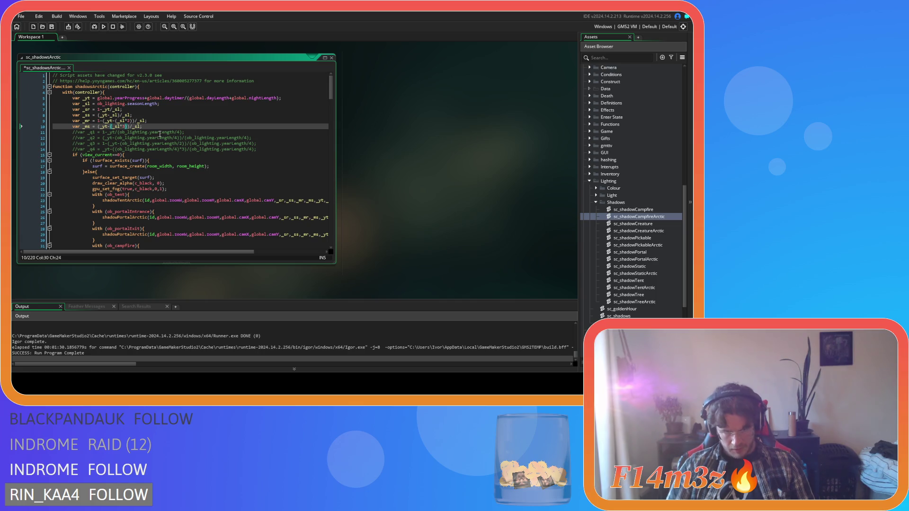
key("ctrl+s")
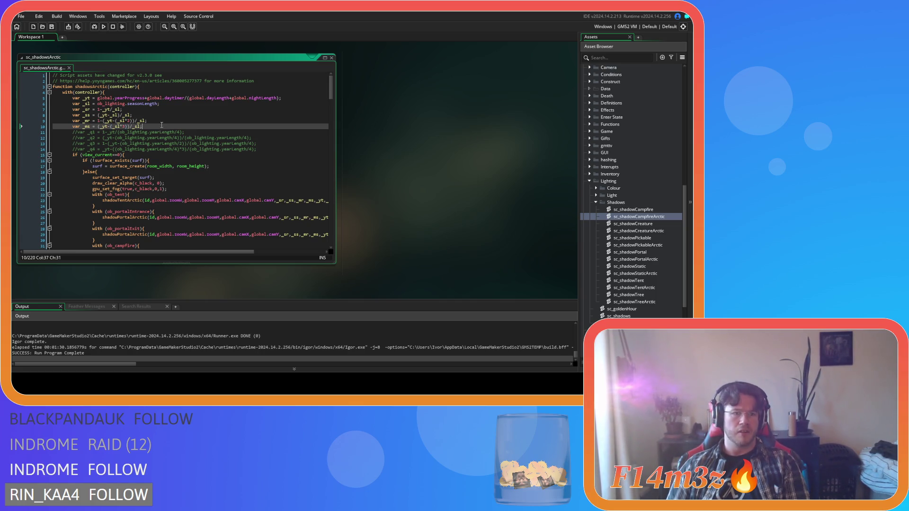
Delete the four commented //var _q lines and save the script
left_click_drag(262, 147, 30, 129)
key("Delete")
left_click(195, 115)
key("ctrl+s")
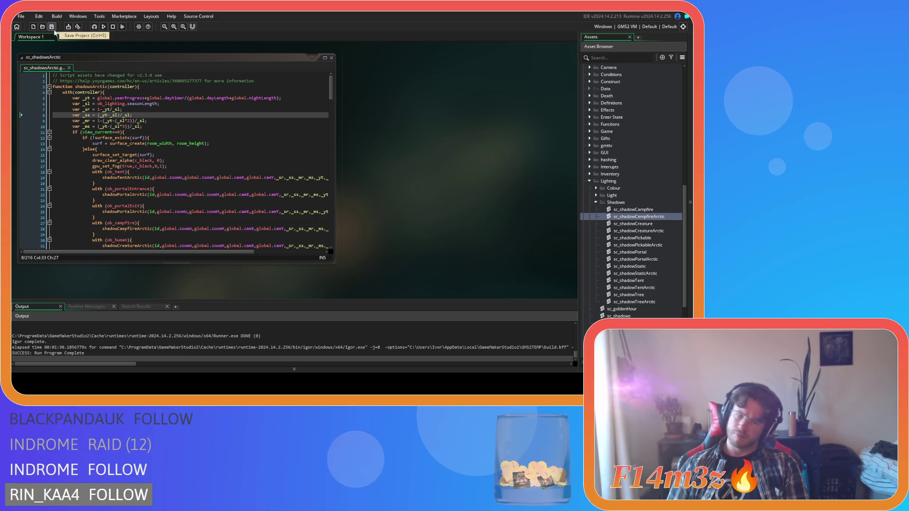
Build and run the Entheogen game with F5
key("F5")
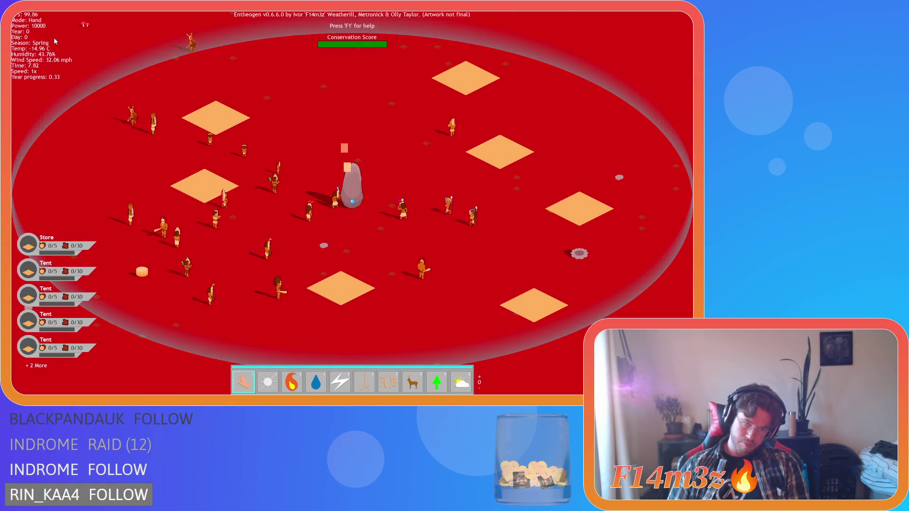
Grow a forest with the Forest power and turn trees into firewood
scroll(207, 118, "down", 1)
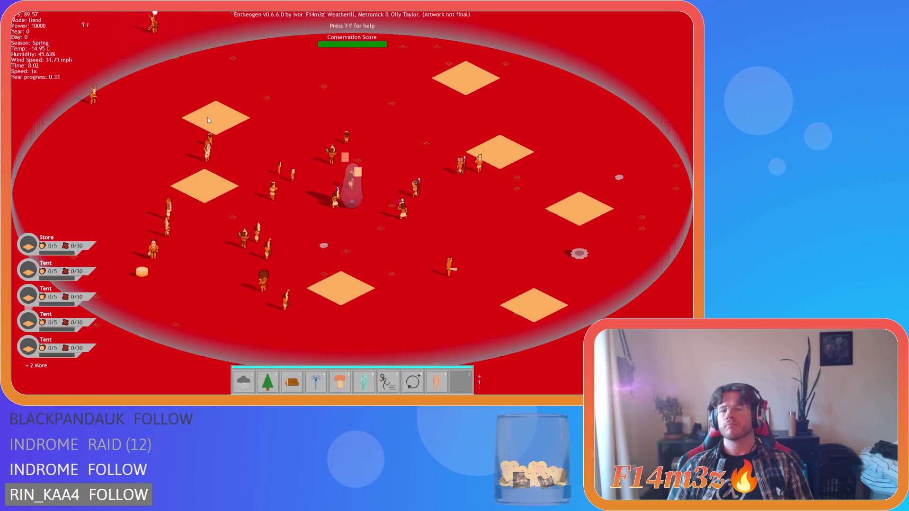
key("2")
left_click(318, 204)
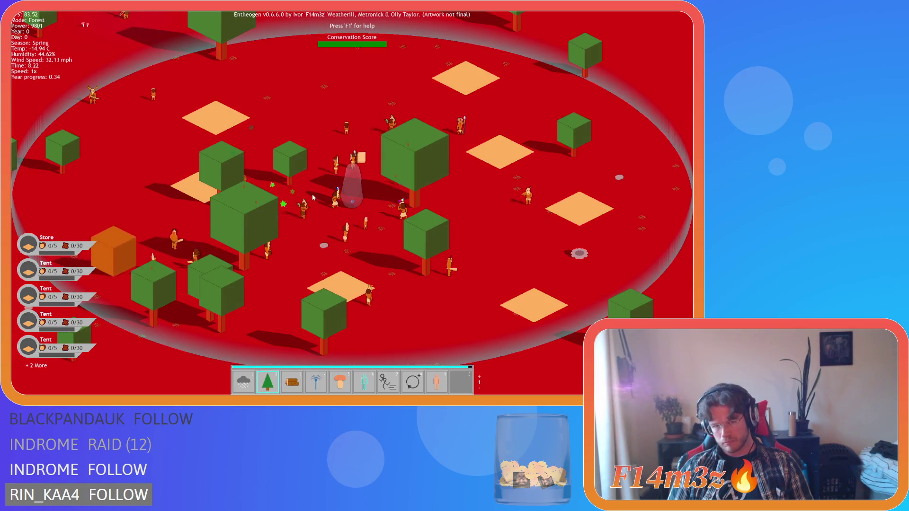
key("3")
left_click(318, 204)
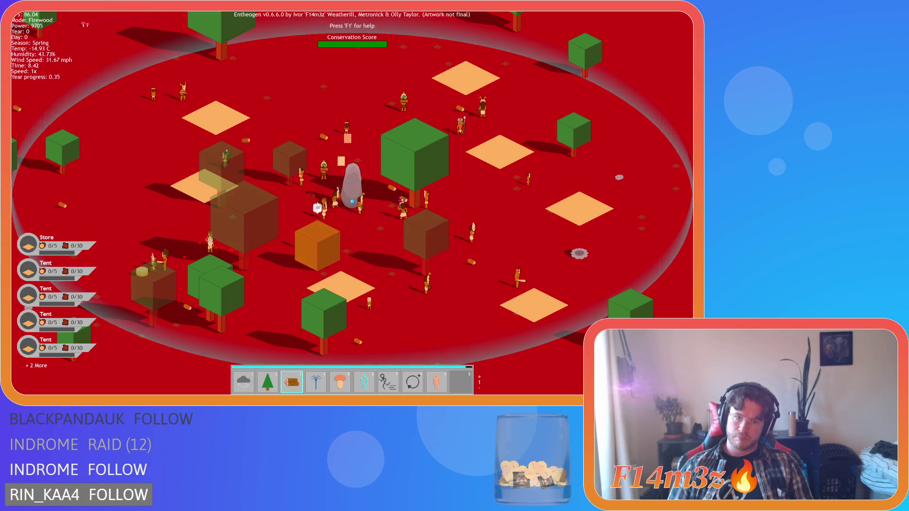
left_click(311, 206)
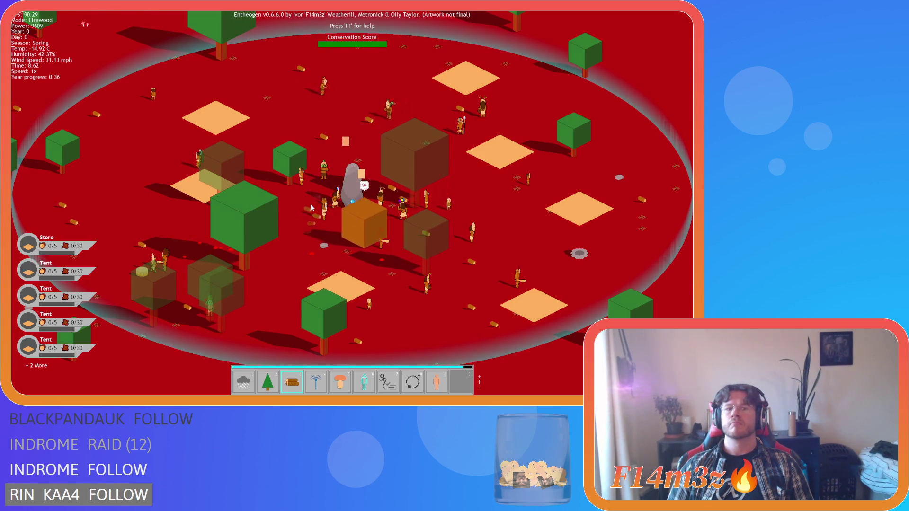
Scatter mushrooms with the Entheogen power, then raise game speed to 8x
key("5")
left_click(310, 207)
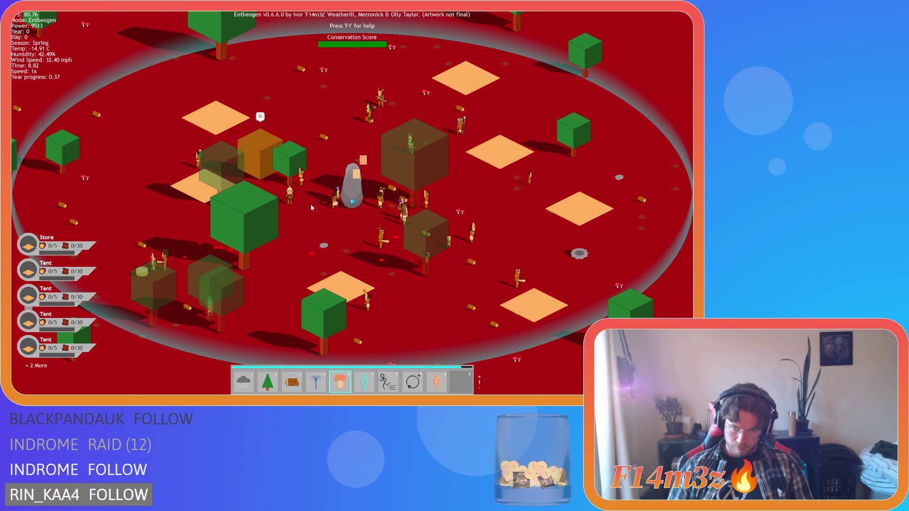
scroll(311, 207, "down", 1)
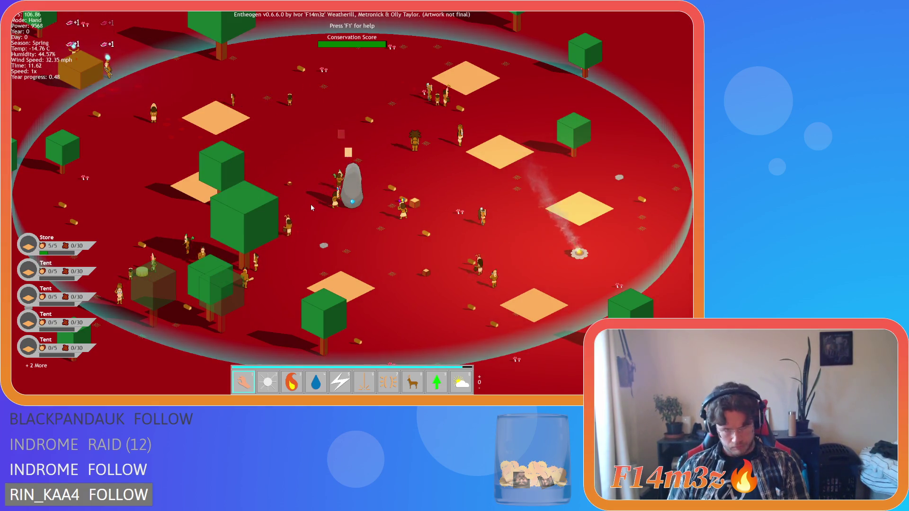
key("plus")
key("plus")
key("plus")
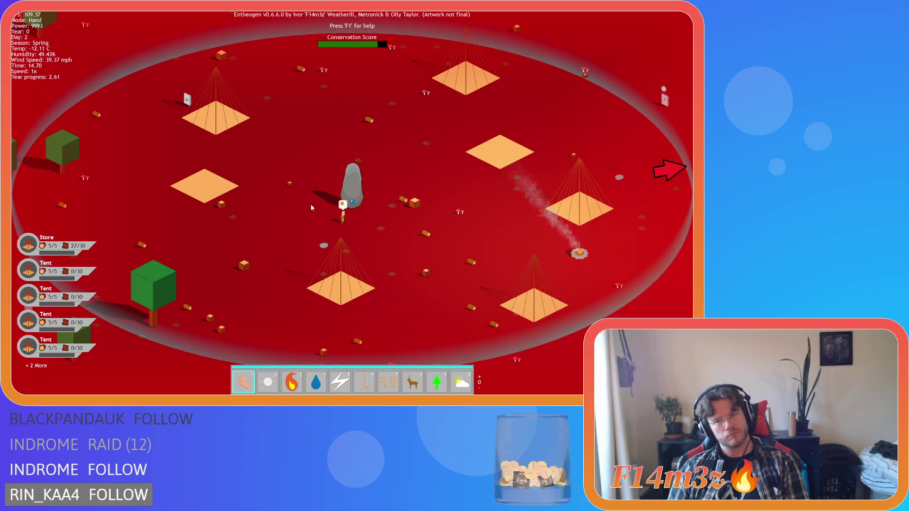
Let the simulation run at 8x until year progress passes 2.6
scroll(310, 203, "down", 3)
Zoom out, open the Tribe window, and pan between the camp and the eastern stream
key("d")
scroll(311, 207, "down", 3)
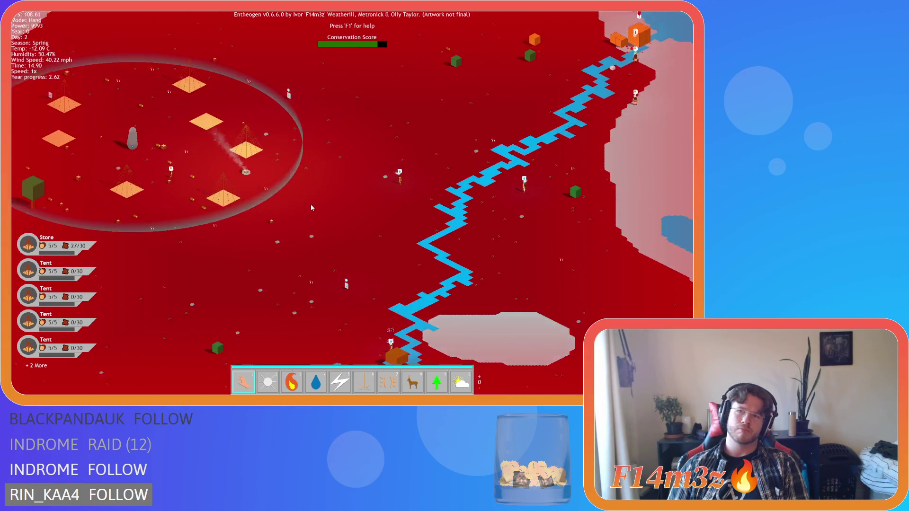
scroll(311, 208, "up", 3)
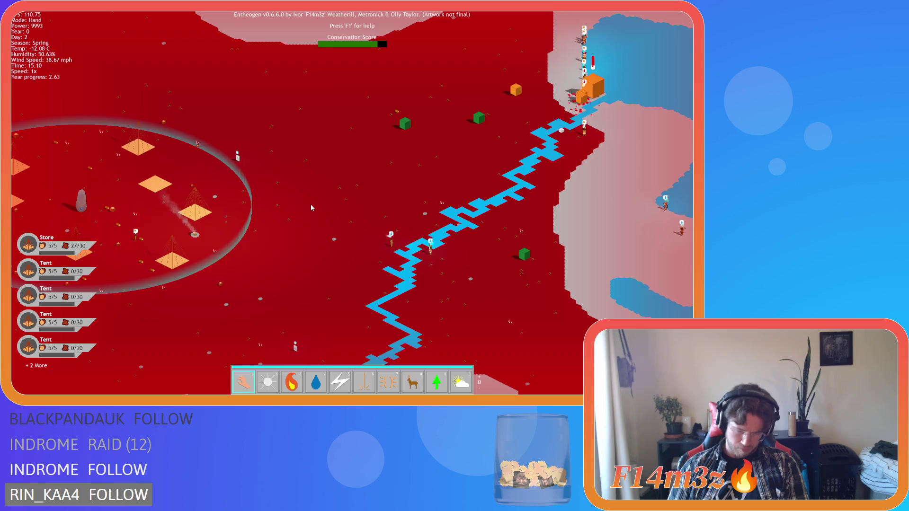
key("t")
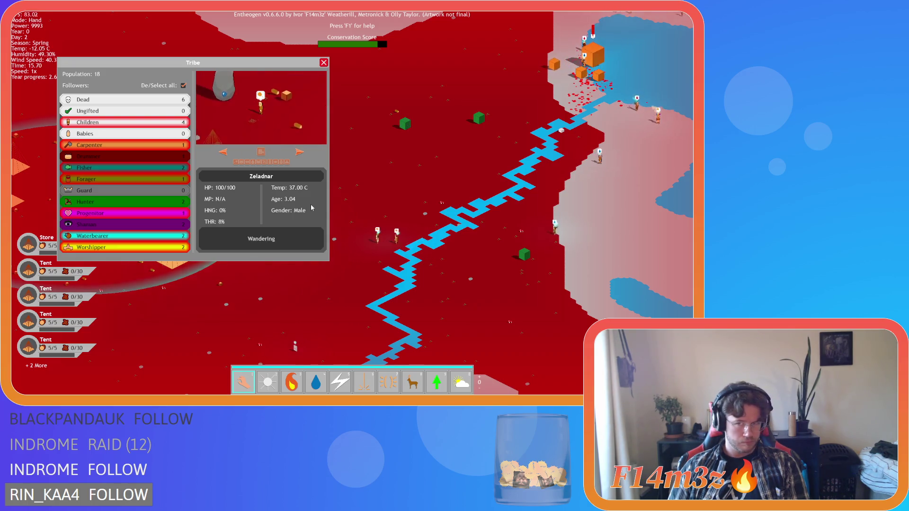
key("a")
key("a")
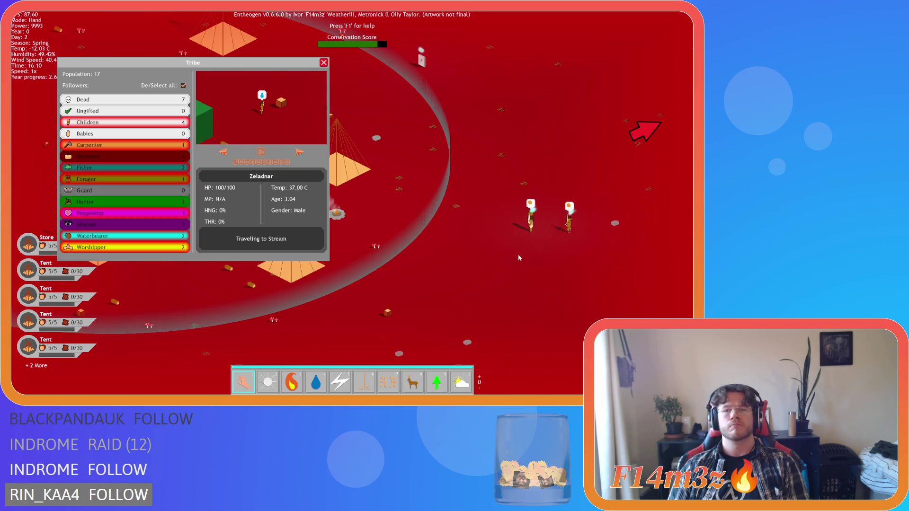
key("a")
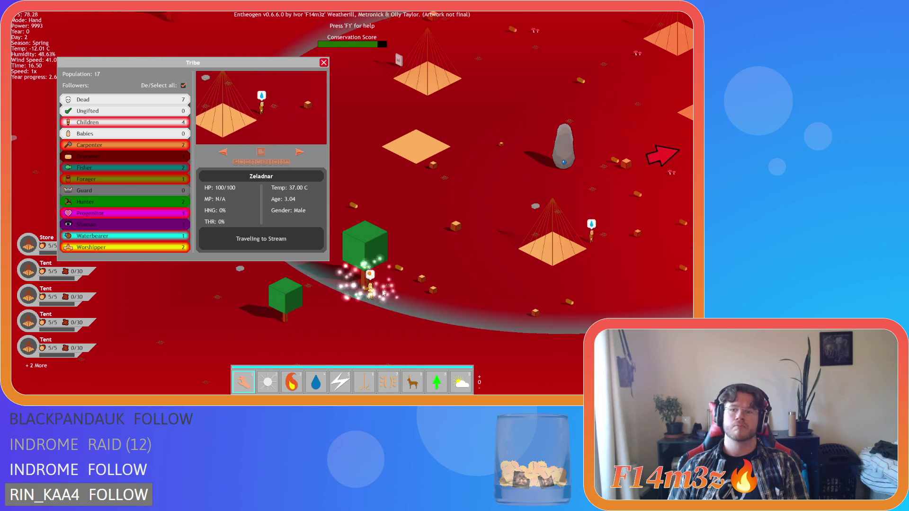
scroll(550, 274, "down", 3)
key("d")
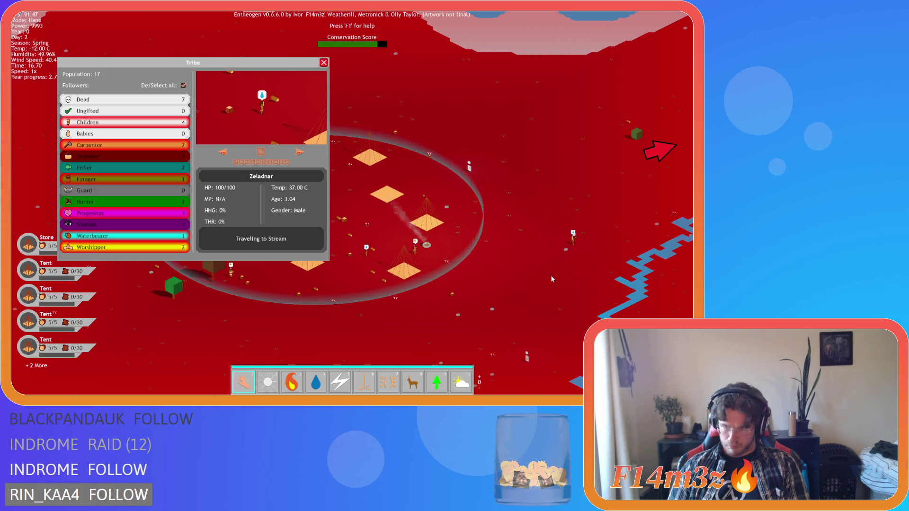
key("d")
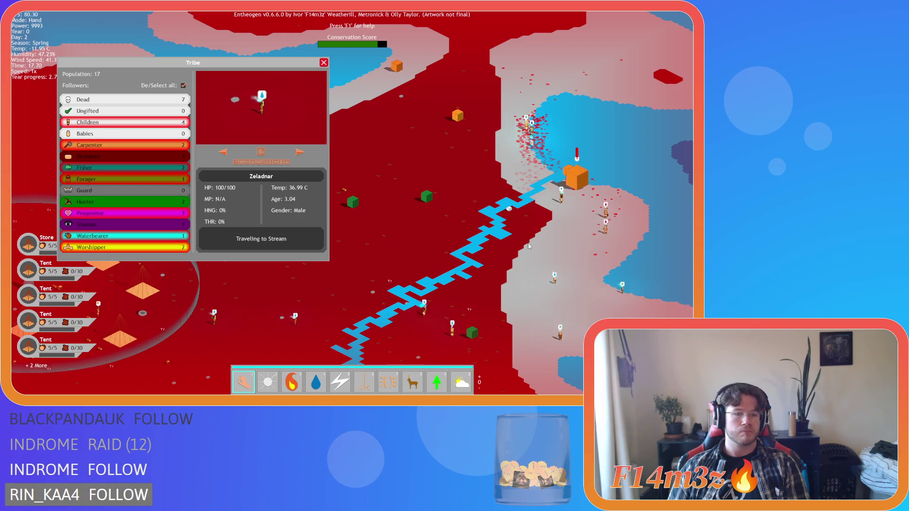
key("a")
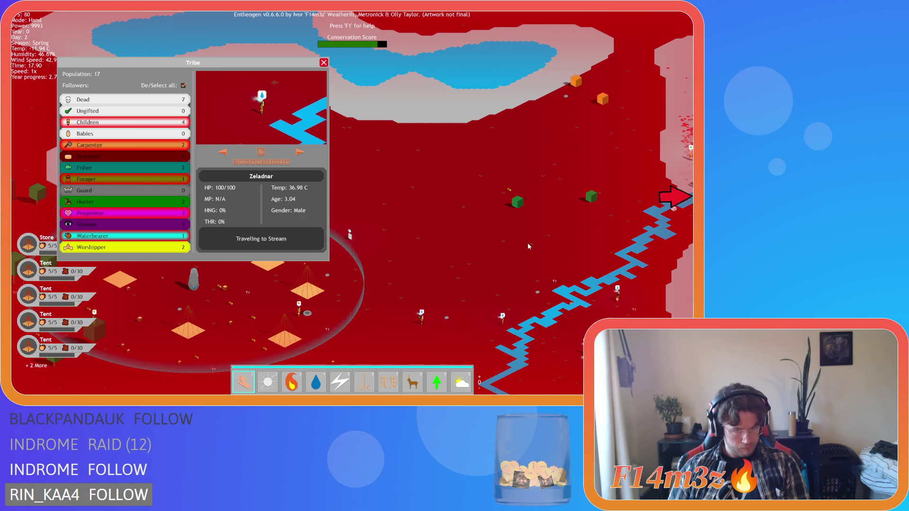
key("d")
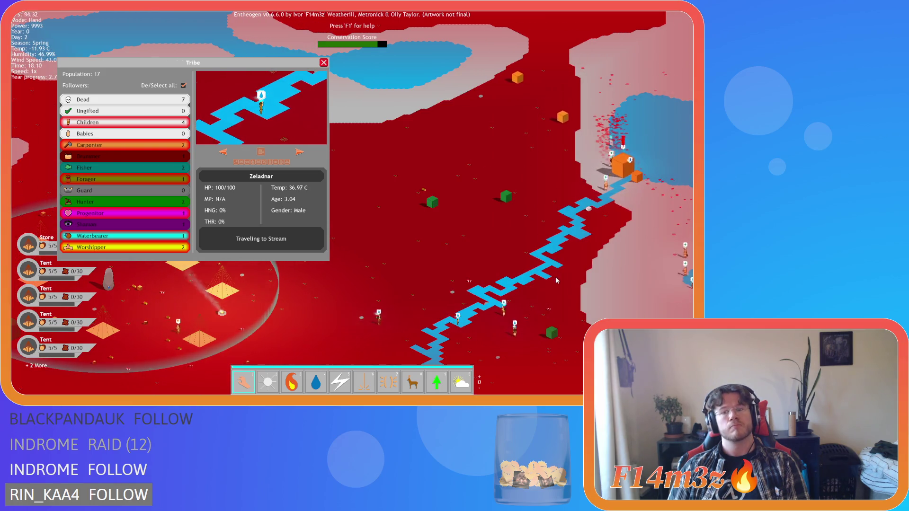
key("a")
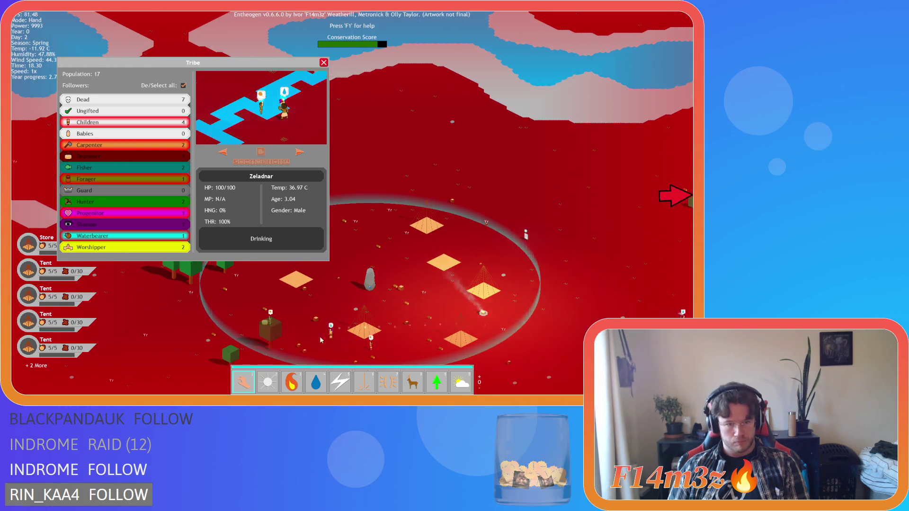
Pan along the river east of camp, inspect a villager there, and close the Tribe window
key("s")
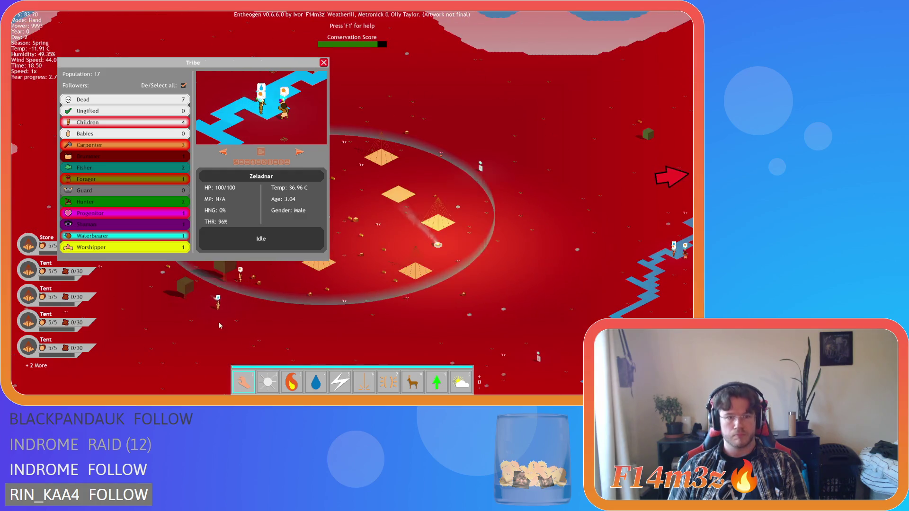
key("d")
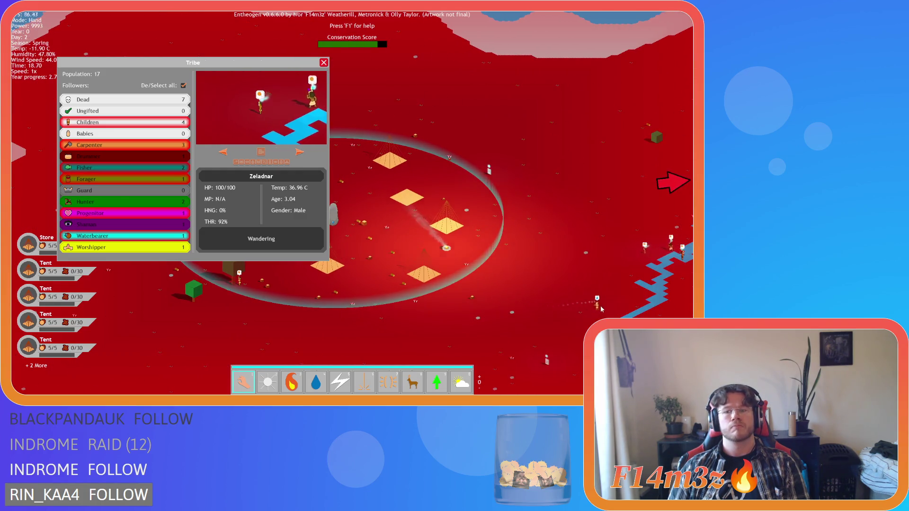
key("d")
key("w")
key("d")
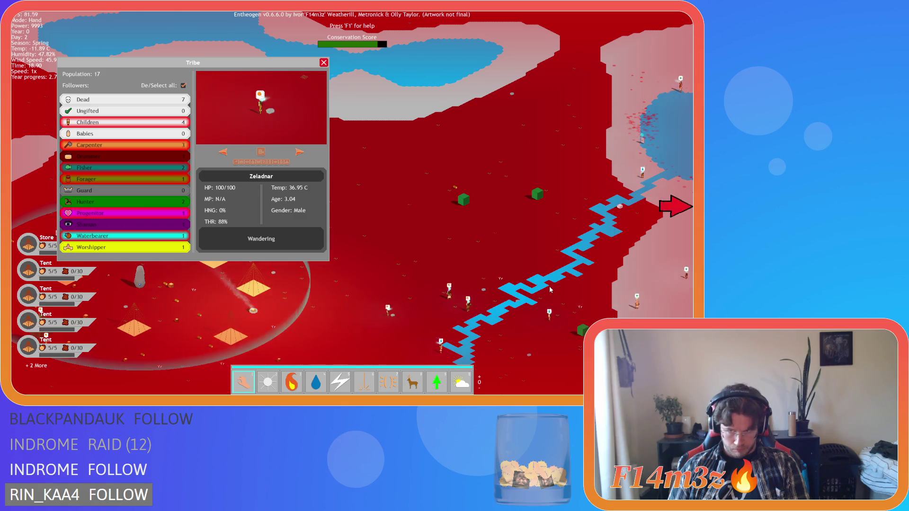
key("d")
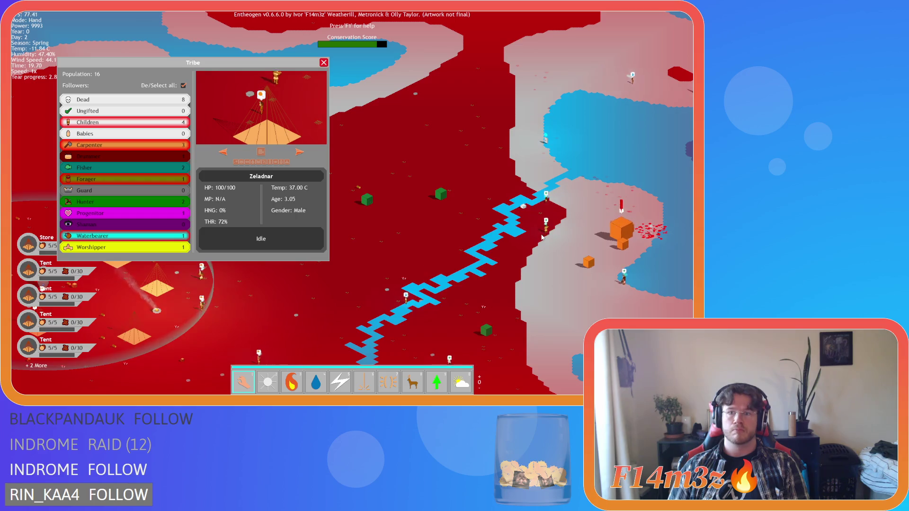
key("w")
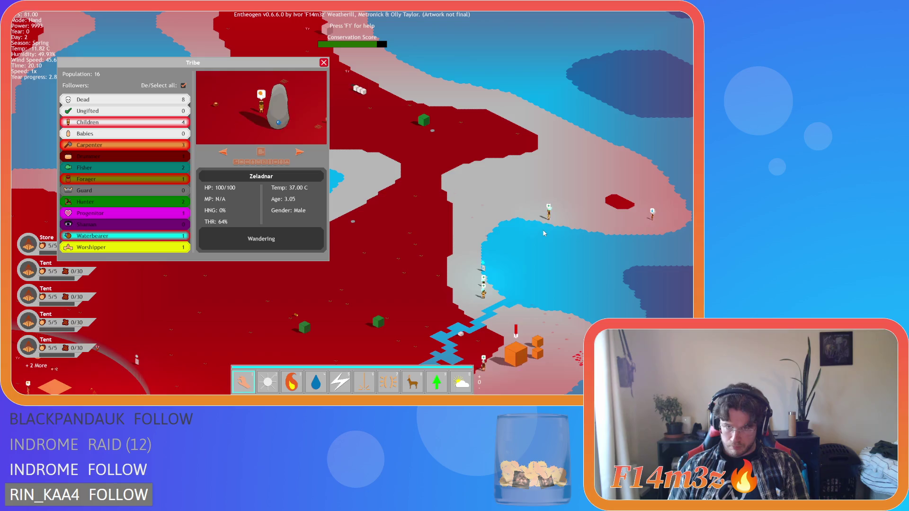
scroll(539, 237, "up", 2)
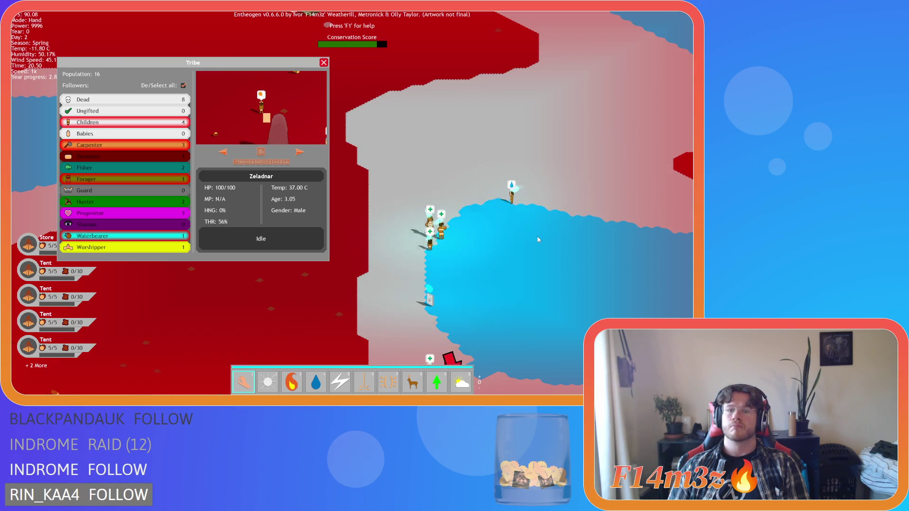
left_click(463, 201)
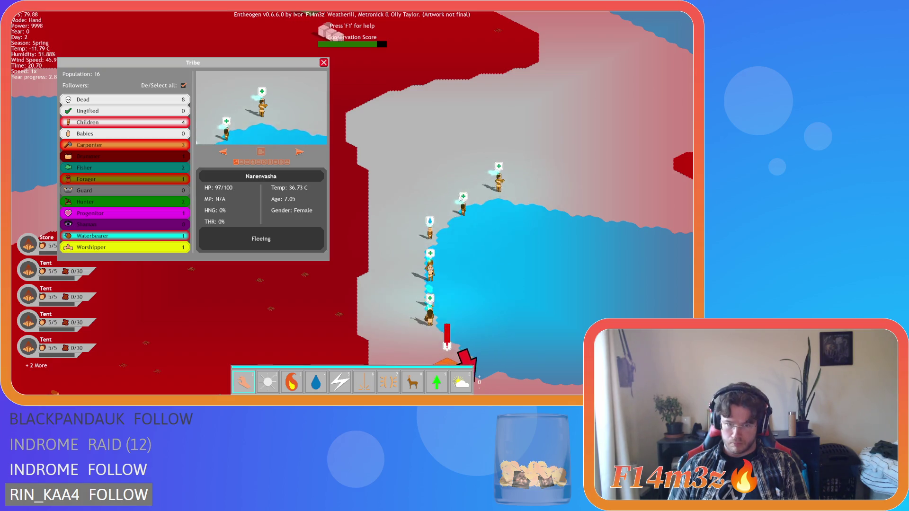
left_click(322, 67)
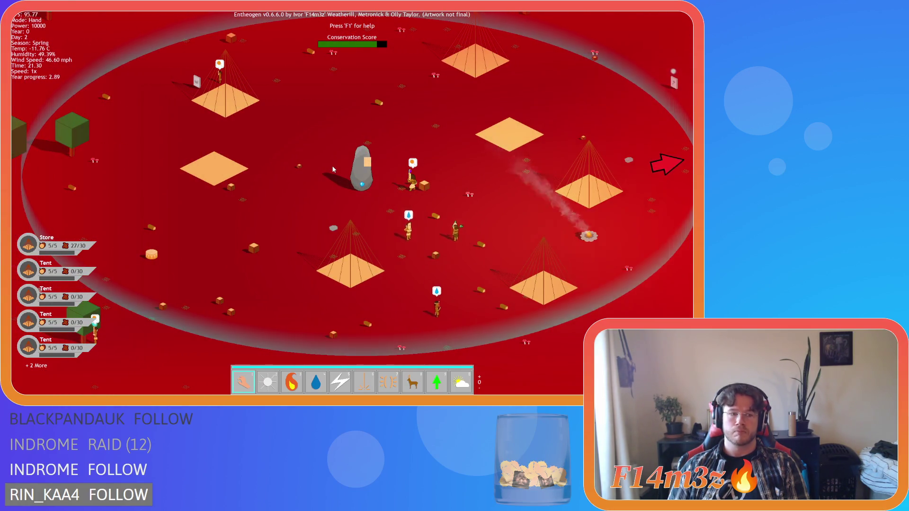
Show the hunters in the Tribe window and jump the camera to Kelthargathor
key("t")
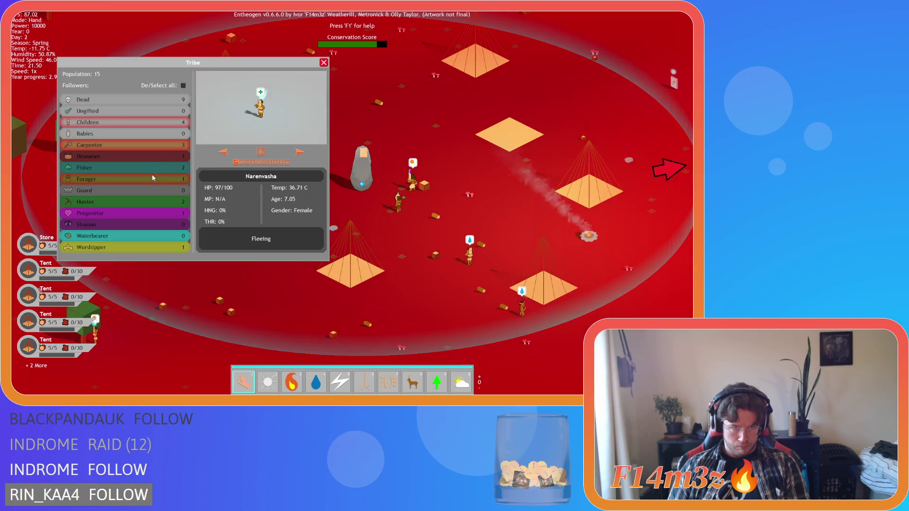
left_click(144, 204)
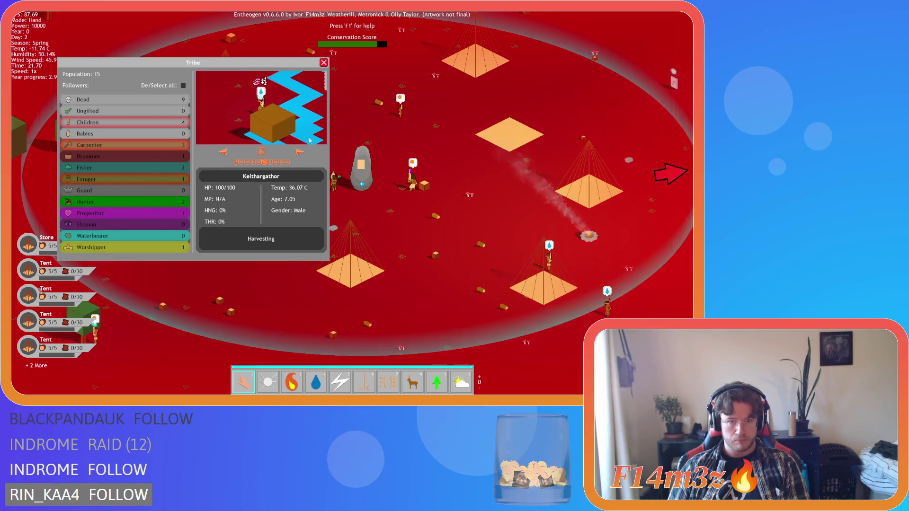
left_click(323, 63)
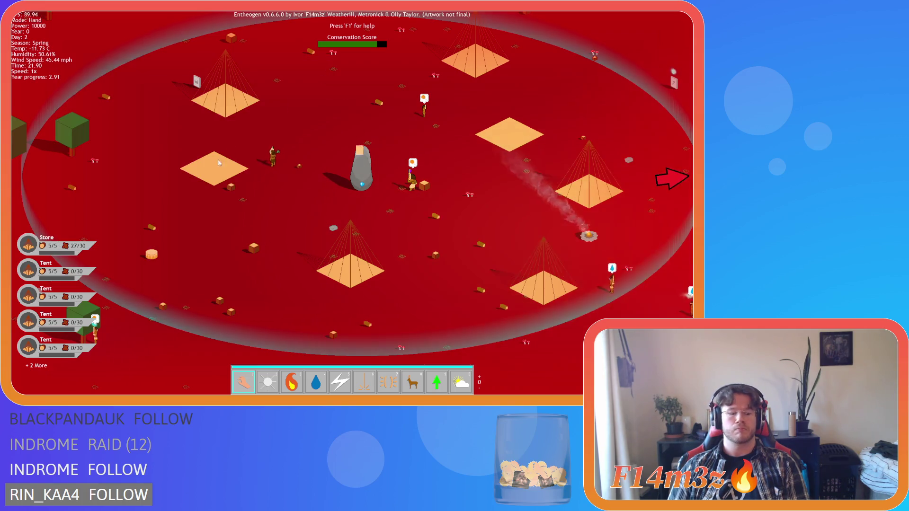
key("t")
left_click(297, 84)
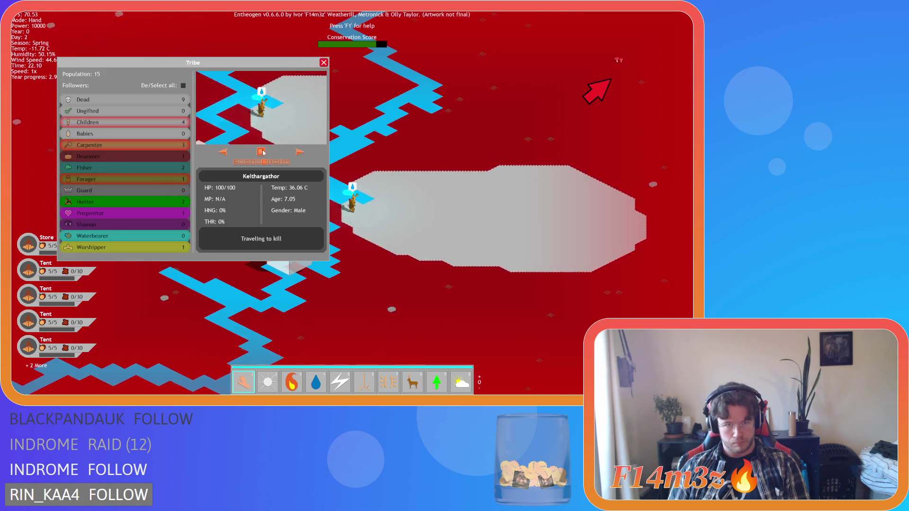
left_click(324, 62)
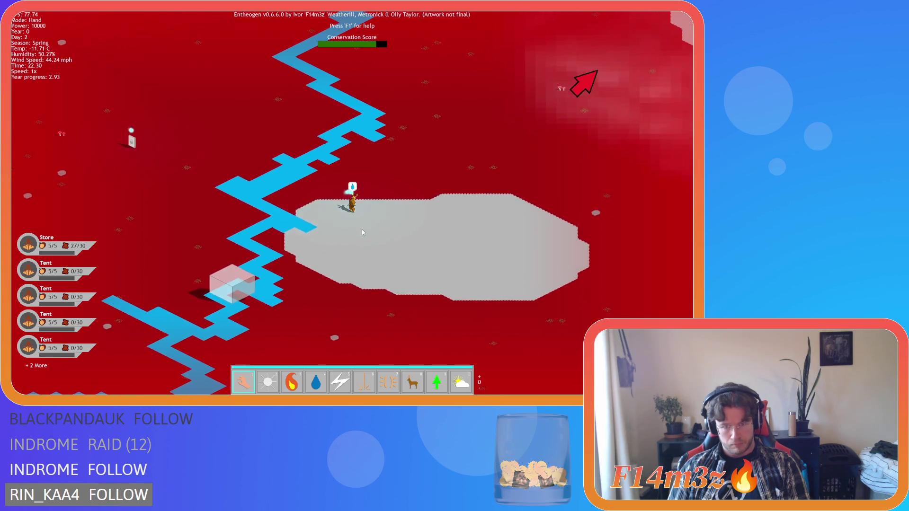
Switch to Divine Intervention and bring up Kelthargathor's stats in the overview
key("6")
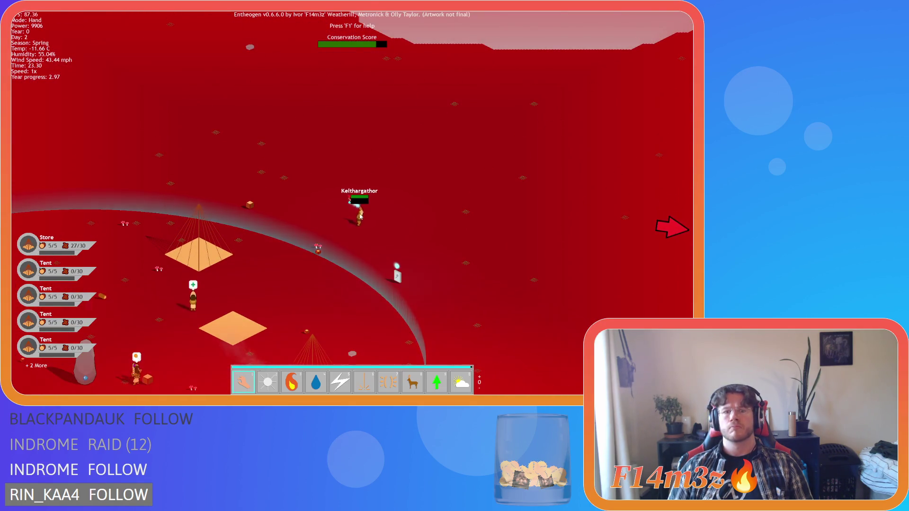
left_click(360, 216)
left_click(323, 62)
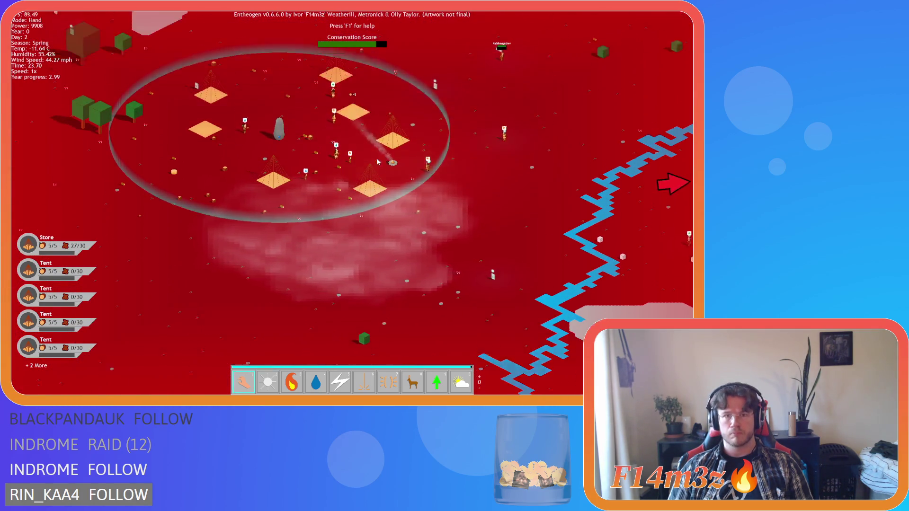
left_click(377, 158)
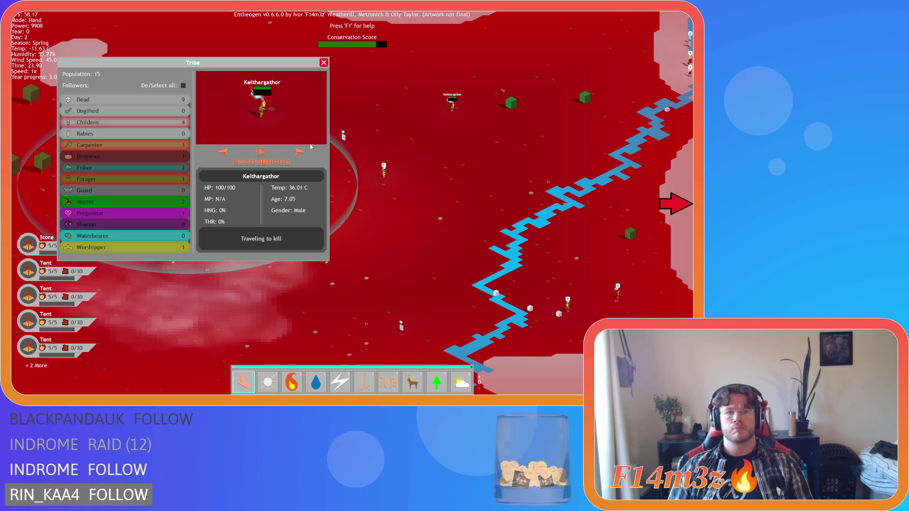
Inspect Elnarkelthar, then Kelthargathor by the campfire, and close the overview with Escape
left_click(265, 161)
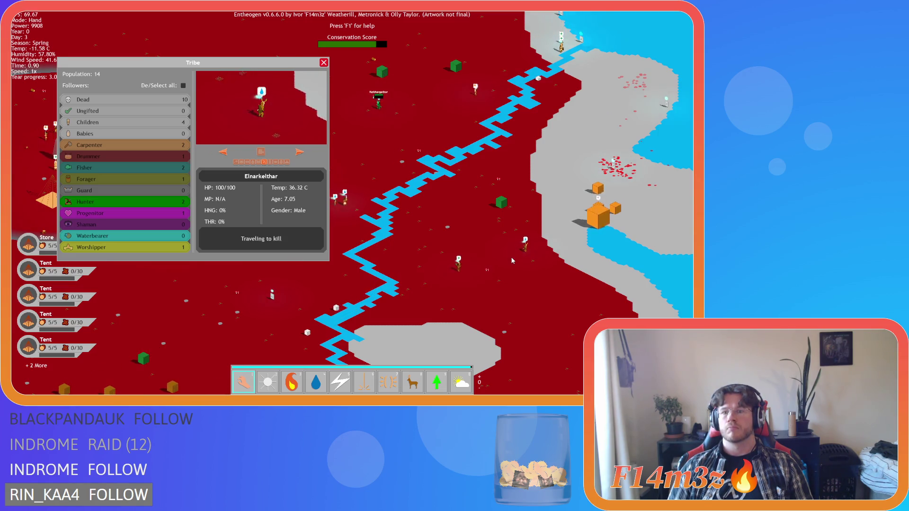
key("w")
key("w")
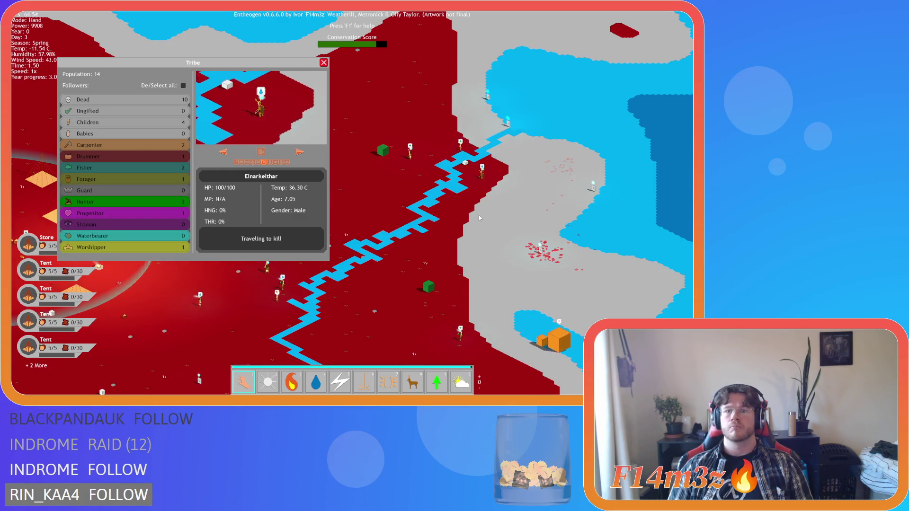
key("a")
scroll(453, 245, "up", 3)
key("a")
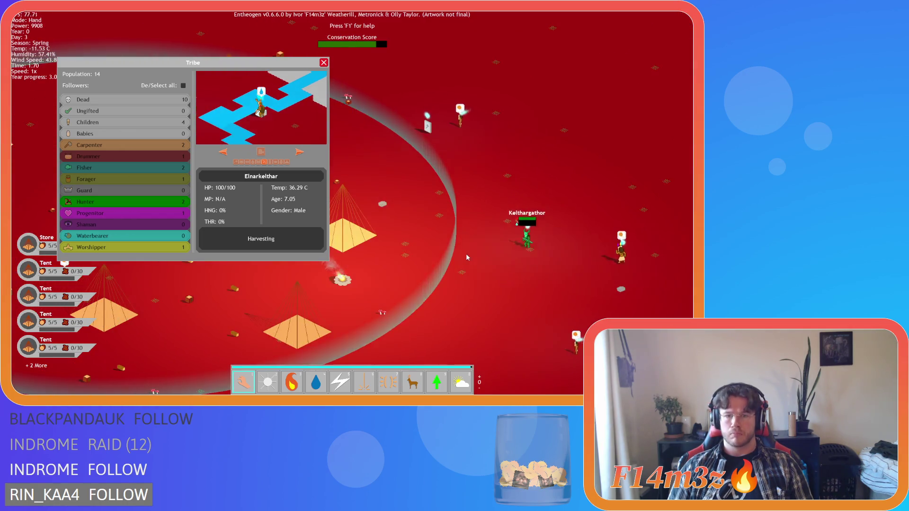
left_click(501, 258)
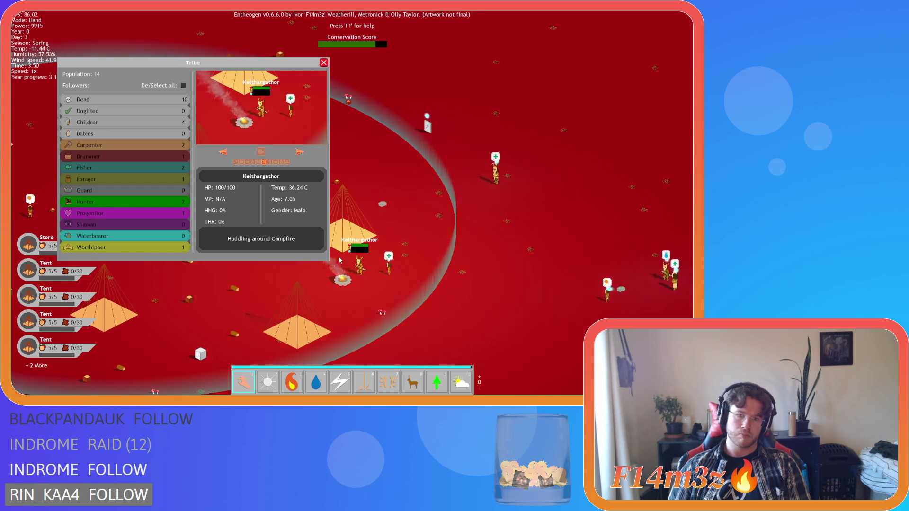
scroll(340, 258, "up", 3)
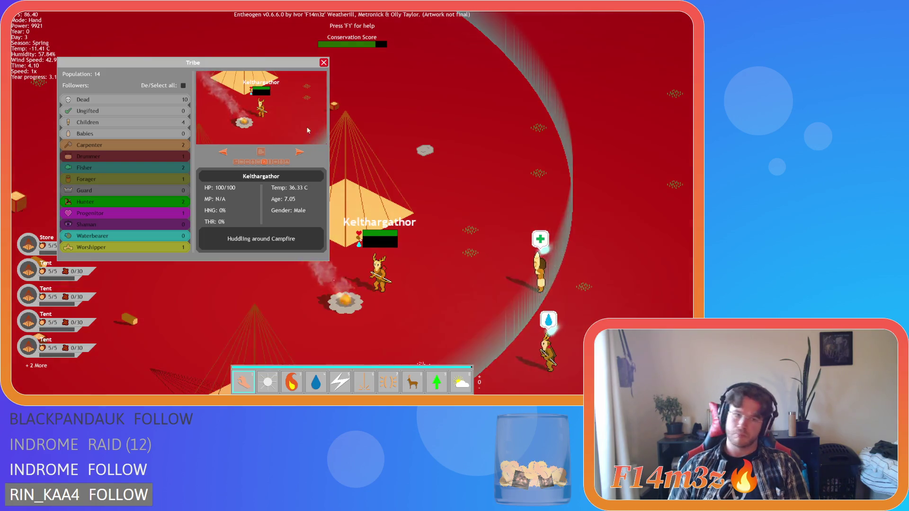
key("Escape")
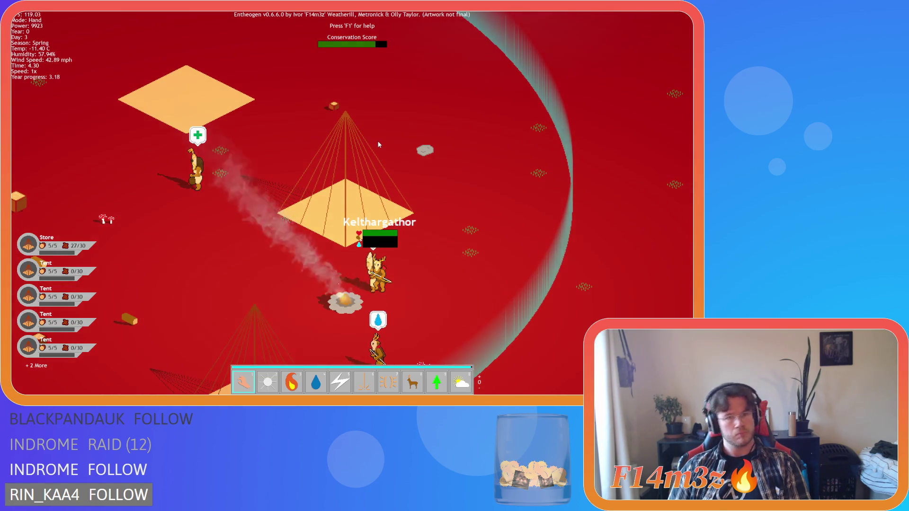
Survey the grey-and-blue region east of the village and return to the camp
scroll(379, 144, "down", 5)
key("d")
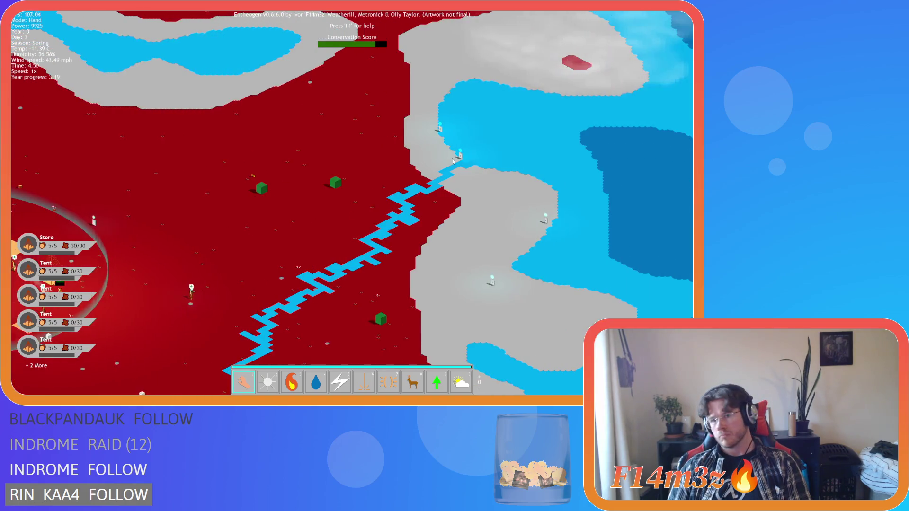
key("a")
scroll(370, 178, "up", 5)
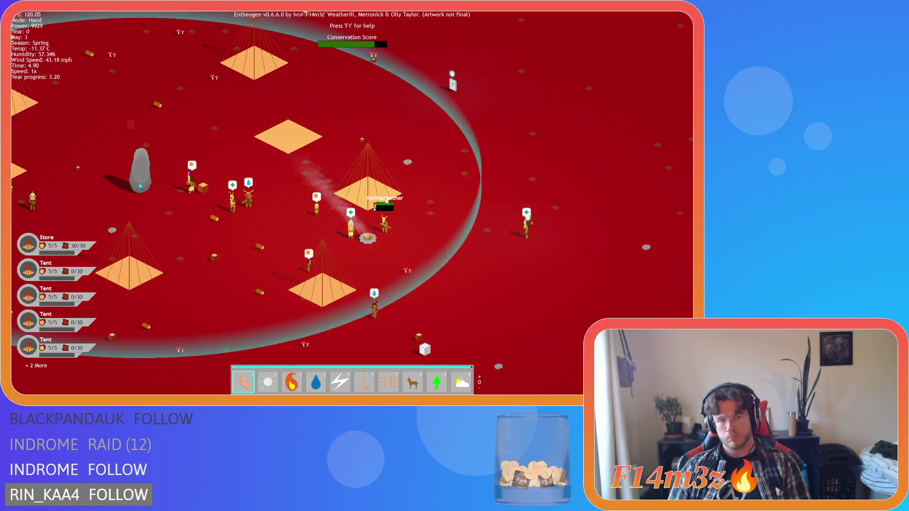
scroll(386, 199, "down", 5)
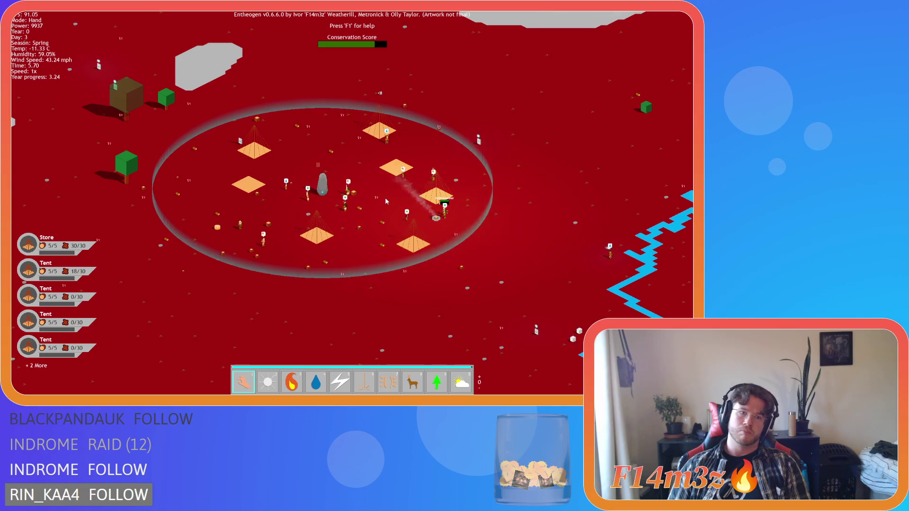
Switch to the Resurrection power and cast it near the river, spending 1000 Power
key("9")
scroll(536, 317, "up", 3)
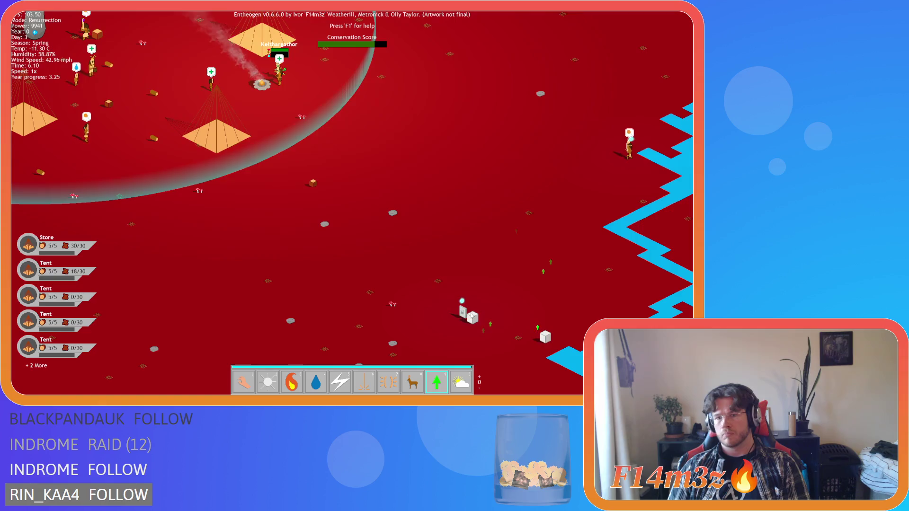
scroll(270, 274, "down", 5)
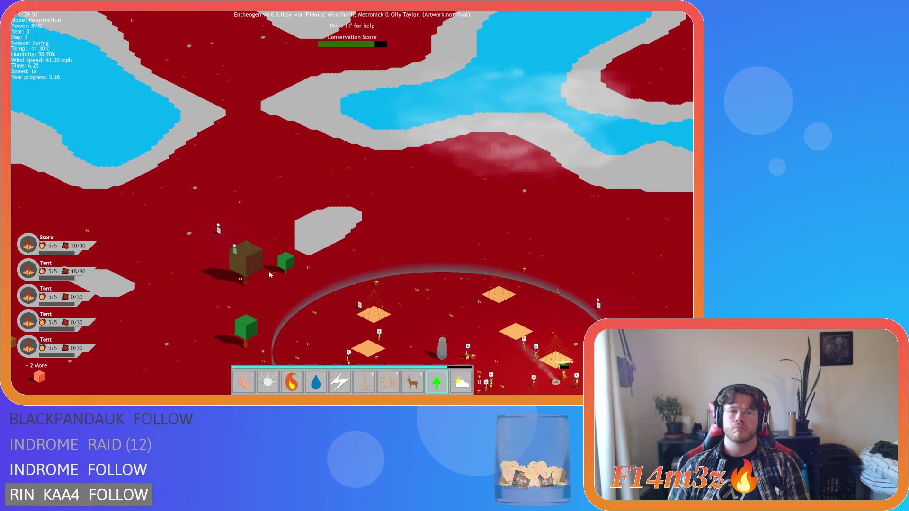
scroll(270, 274, "up", 5)
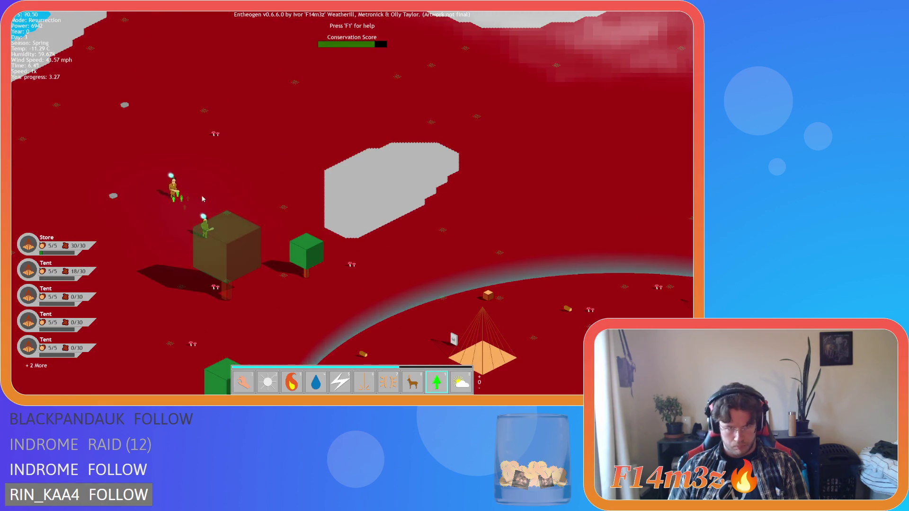
scroll(202, 199, "down", 3)
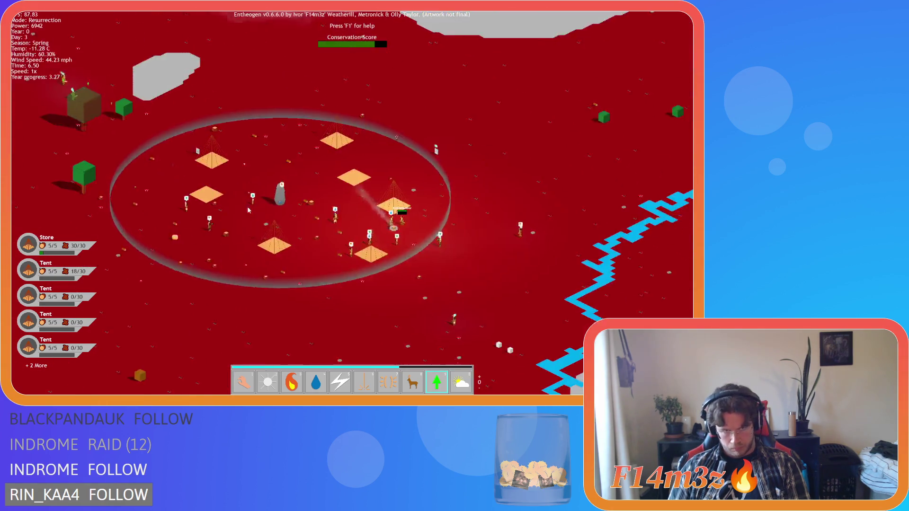
key("d")
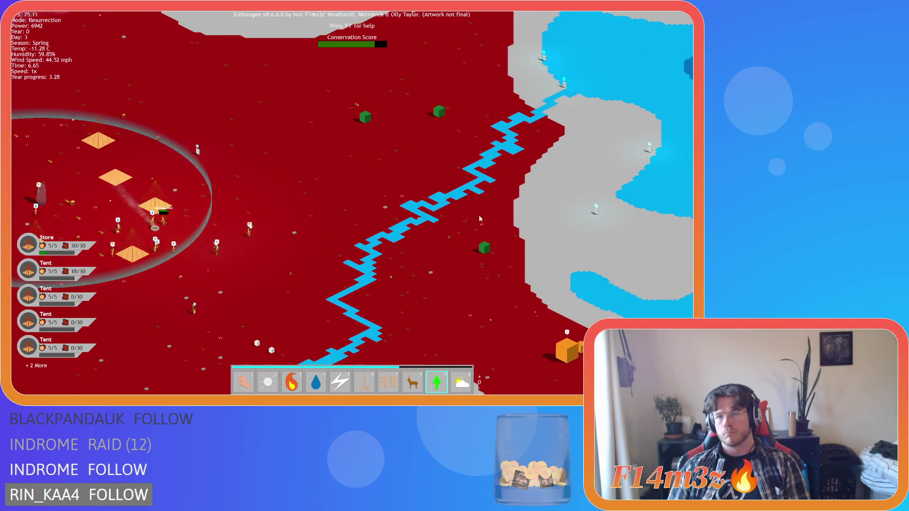
scroll(479, 217, "up", 3)
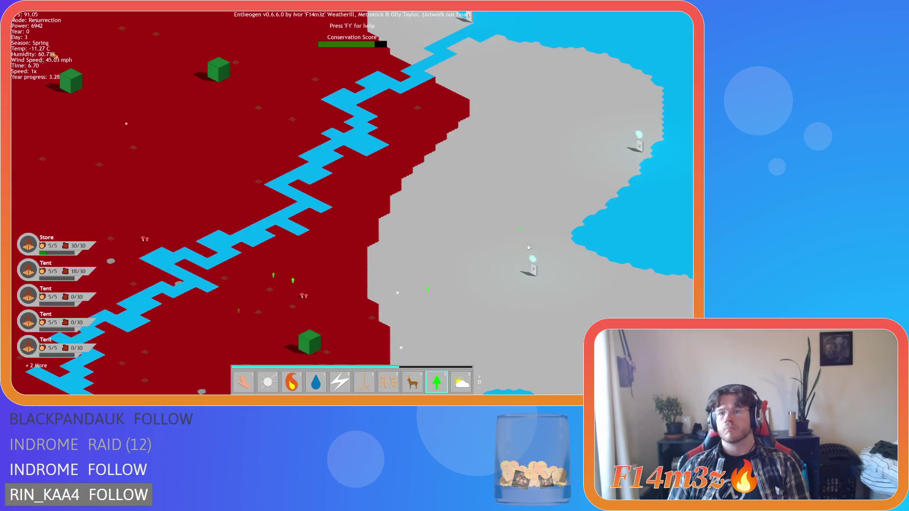
key("w")
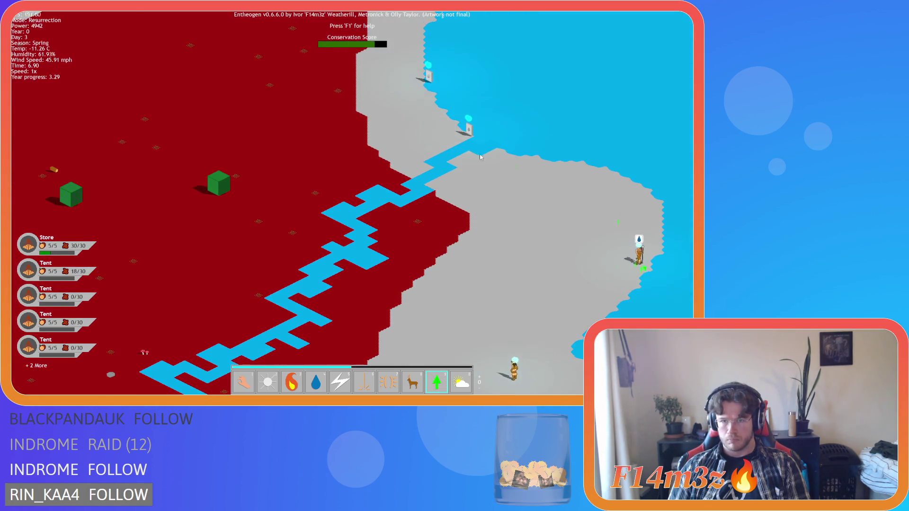
key("w")
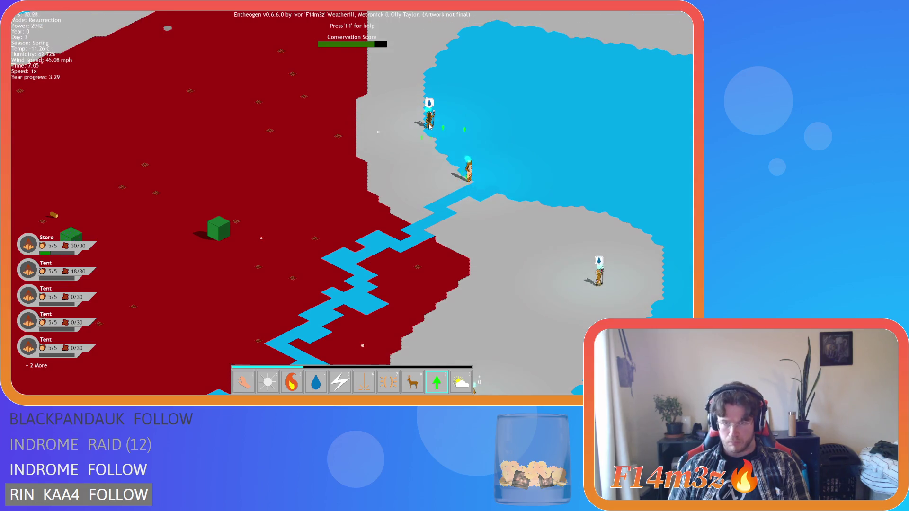
scroll(429, 126, "down", 5)
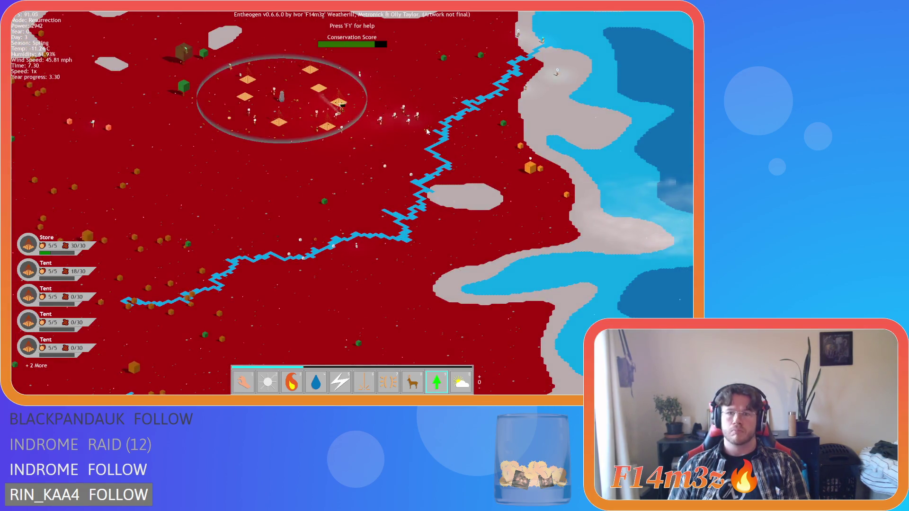
key("w")
scroll(412, 194, "up", 5)
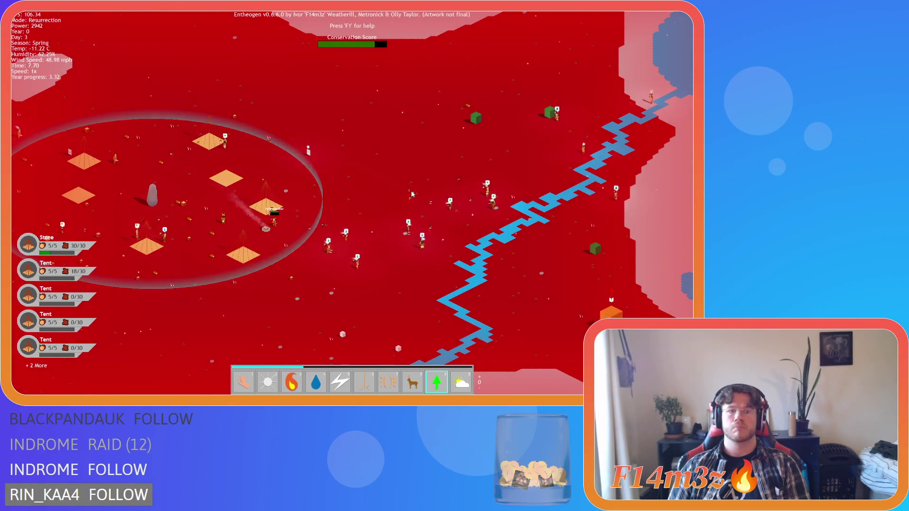
List the dead followers in the Tribe window and resurrect the first dead villager
key("t")
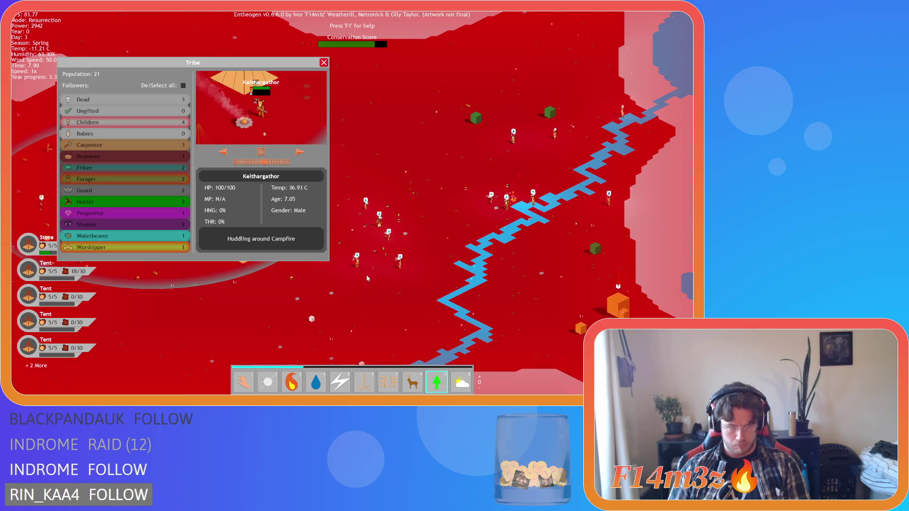
key("t")
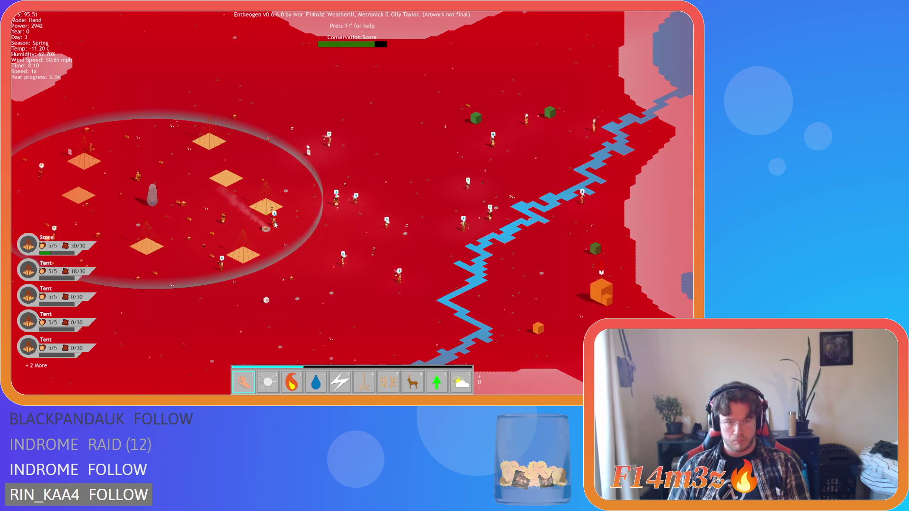
key("t")
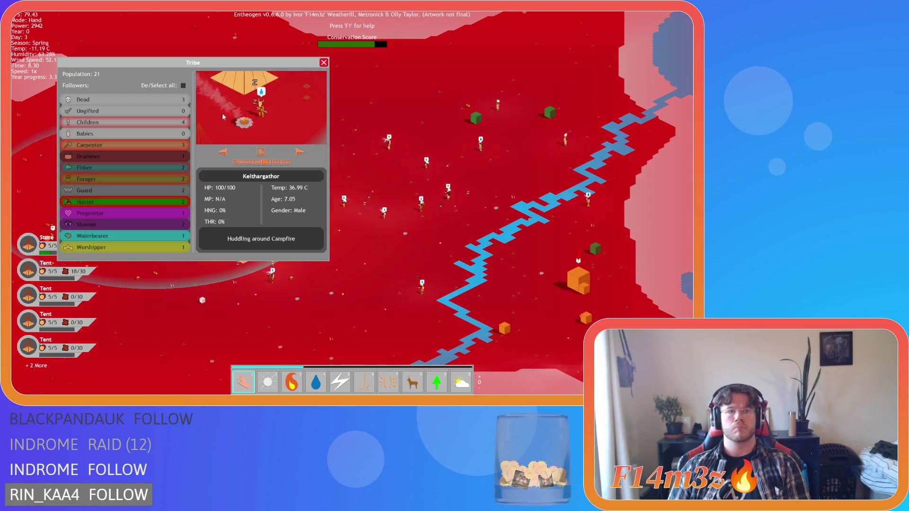
left_click(181, 99)
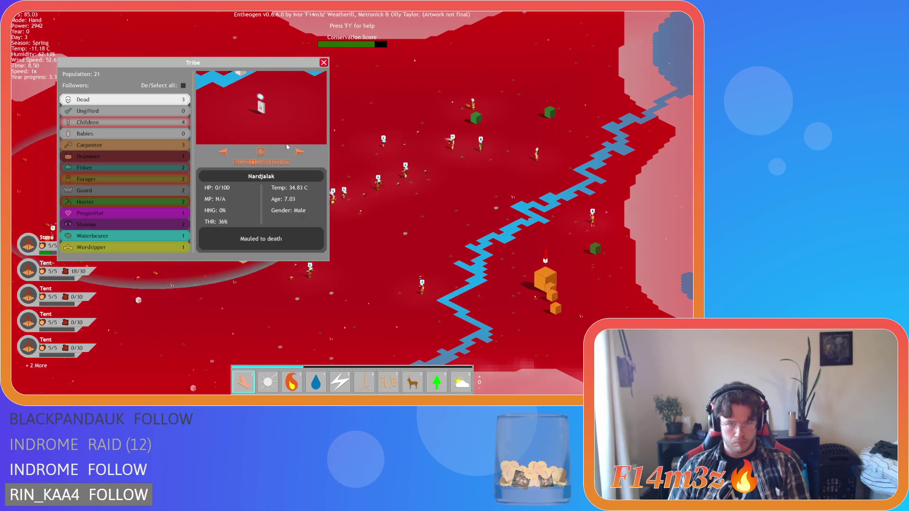
left_click(260, 151)
key("9")
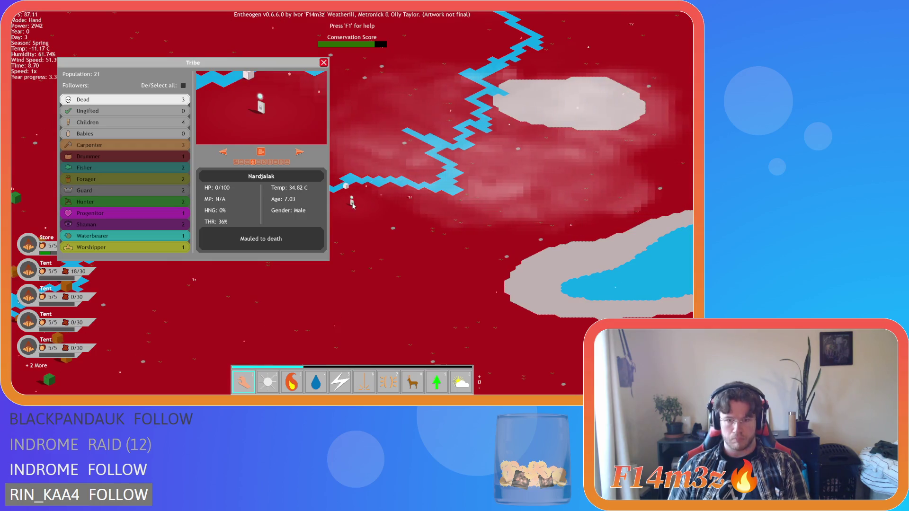
left_click(352, 202)
Resurrect the second villager at the gravestone, locate the last one, and close the window
left_click(300, 152)
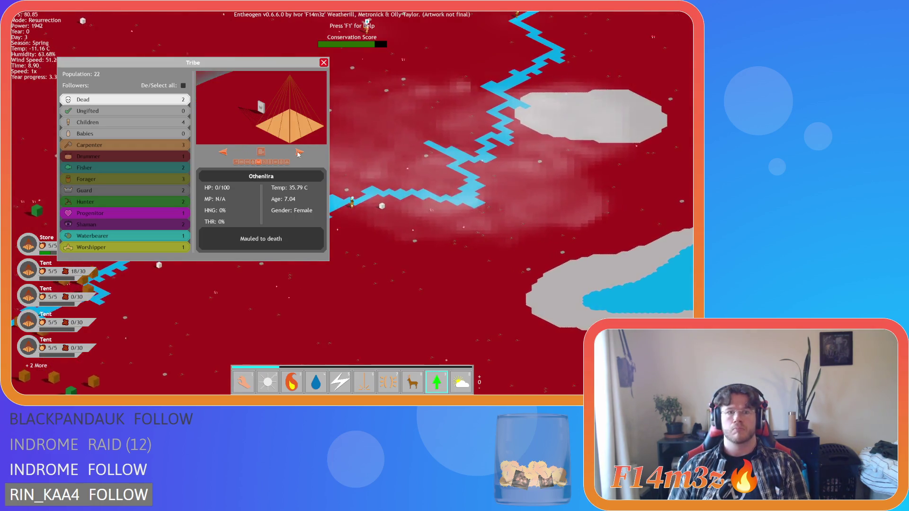
left_click(260, 105)
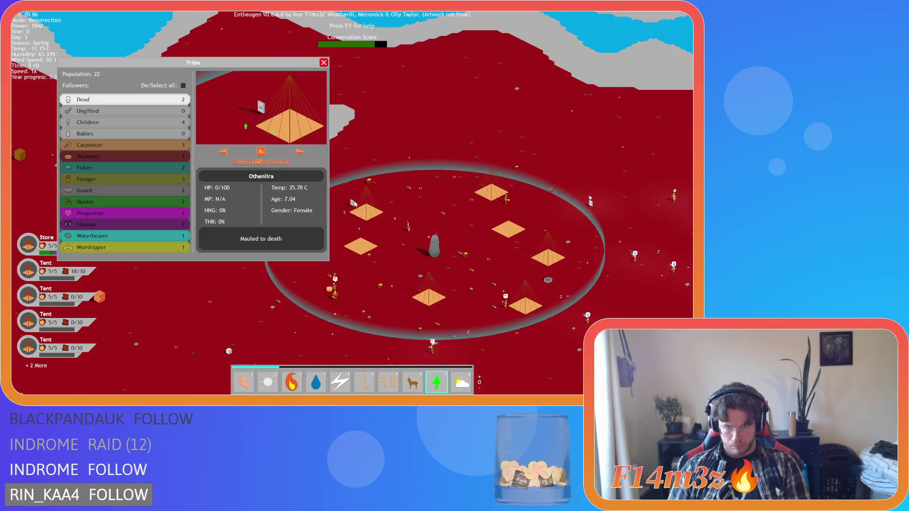
left_click(352, 202)
left_click(301, 153)
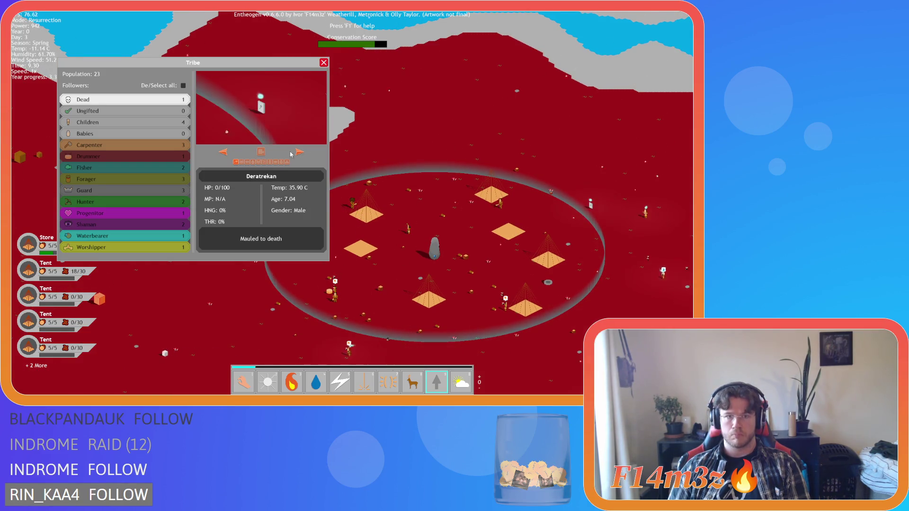
left_click(263, 154)
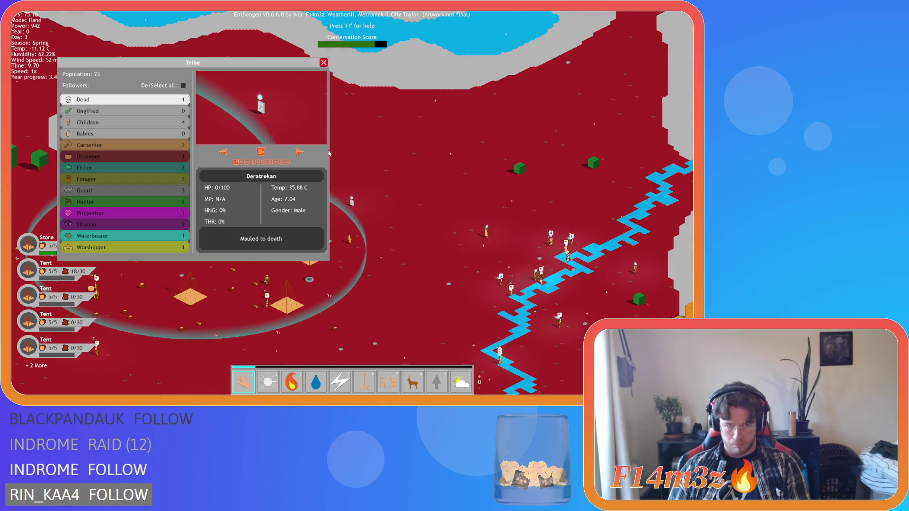
left_click(324, 64)
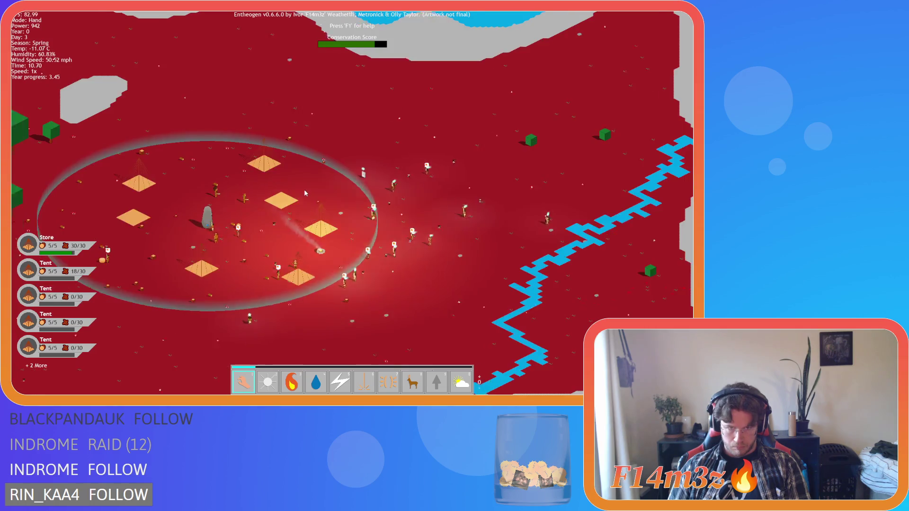
scroll(304, 189, "up", 3)
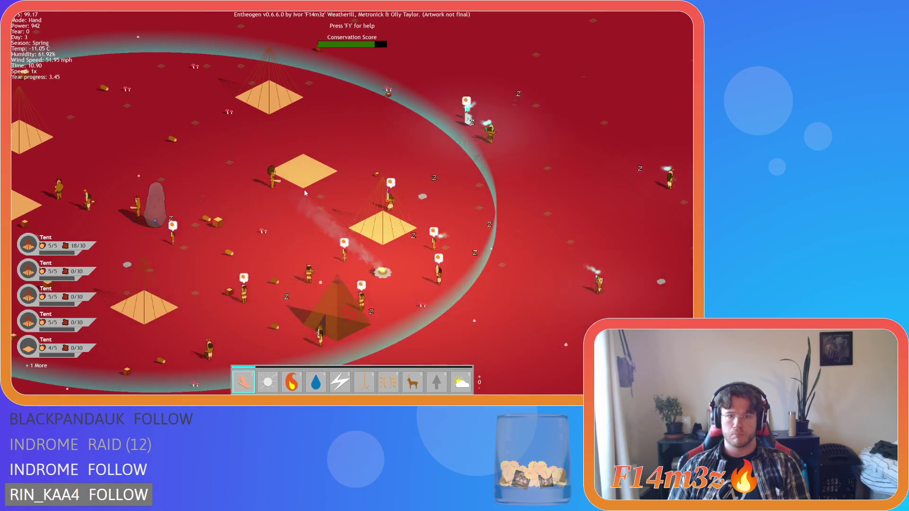
key("a")
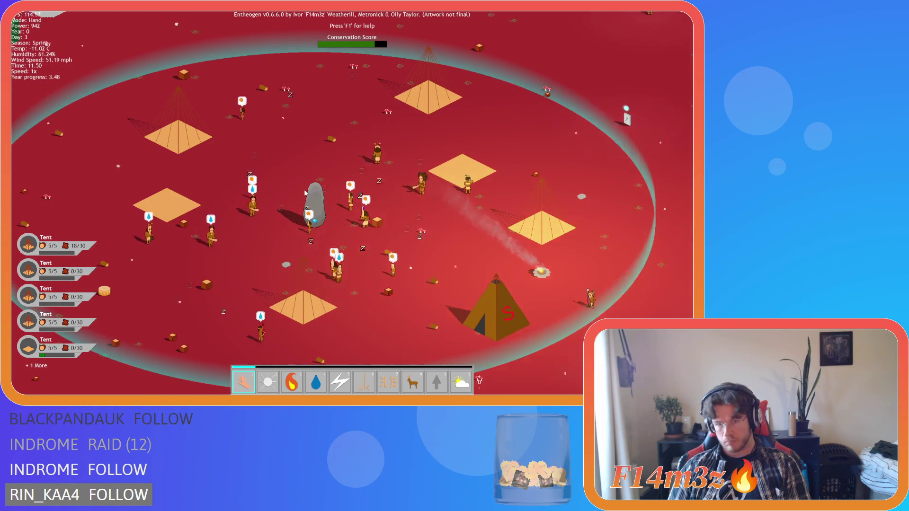
scroll(305, 193, "down", 3)
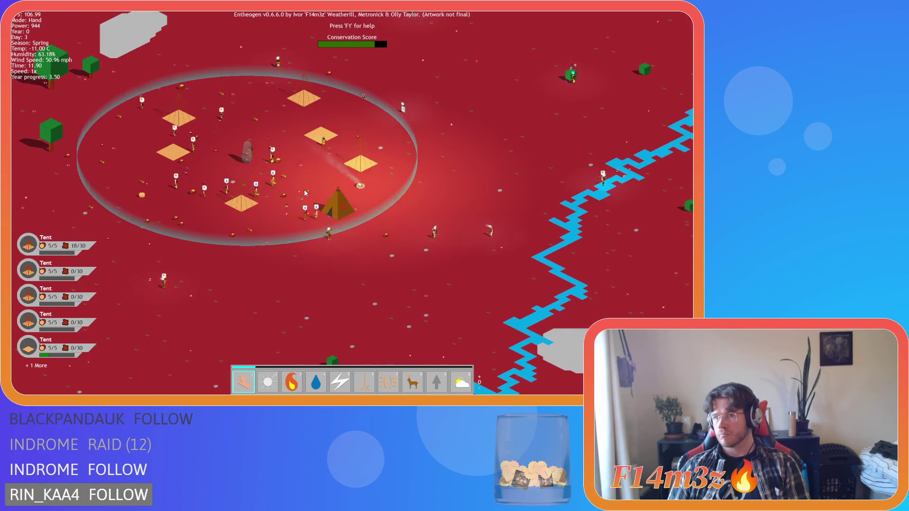
scroll(306, 193, "down", 3)
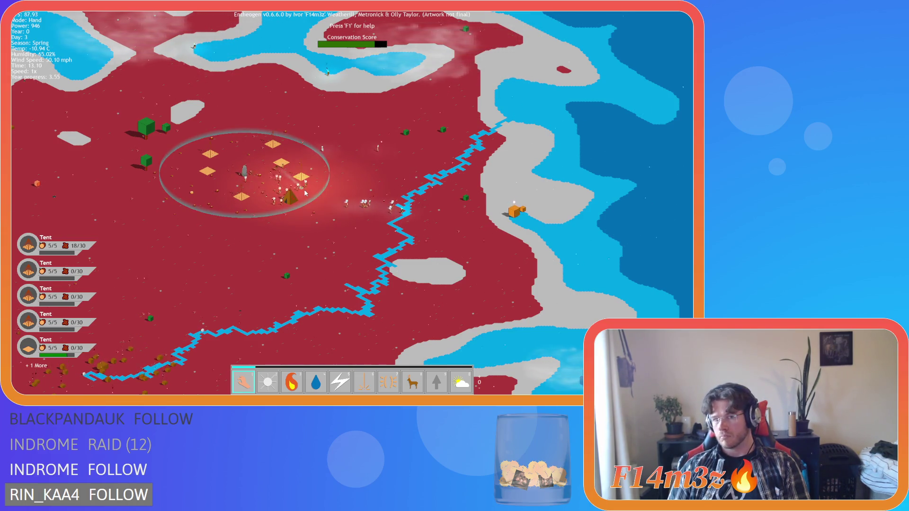
key("a")
key("s")
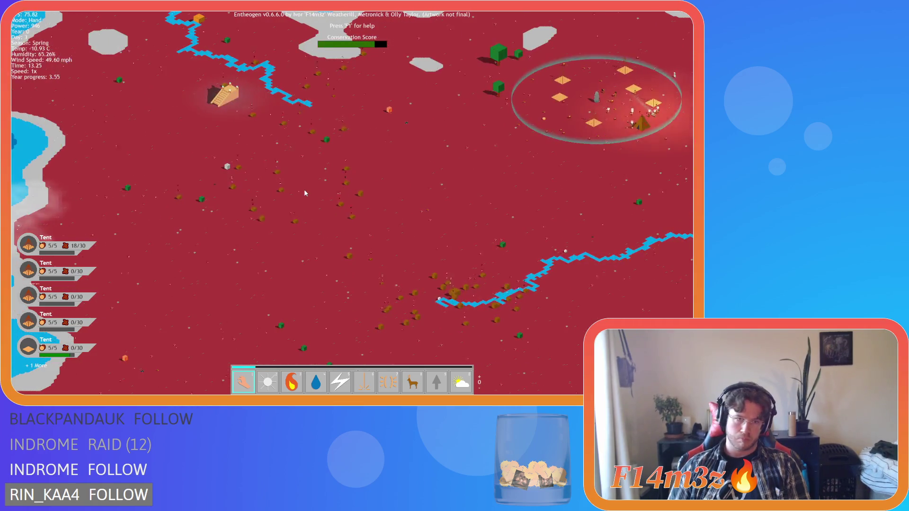
key("a")
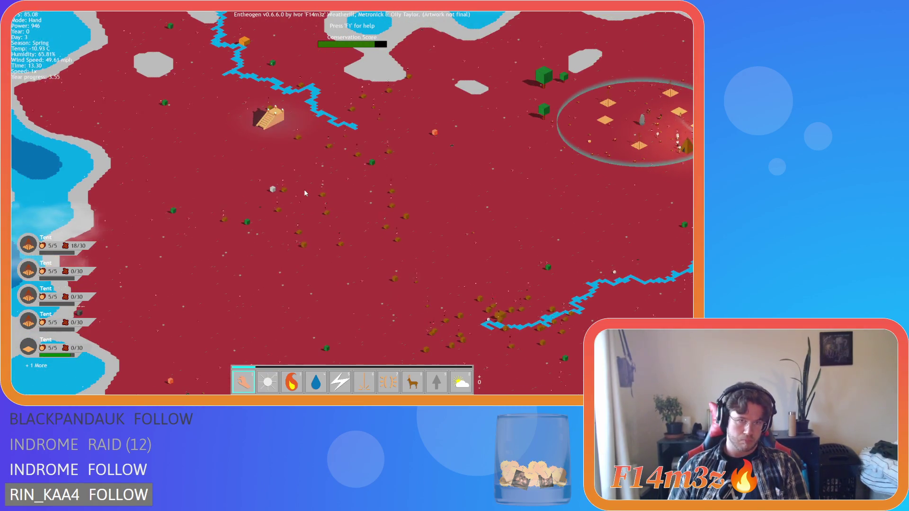
key("d")
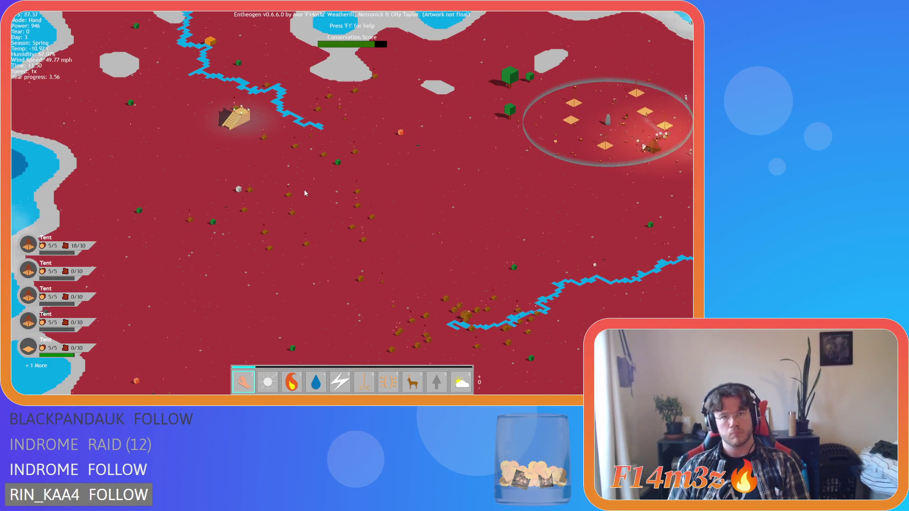
key("d")
key("s")
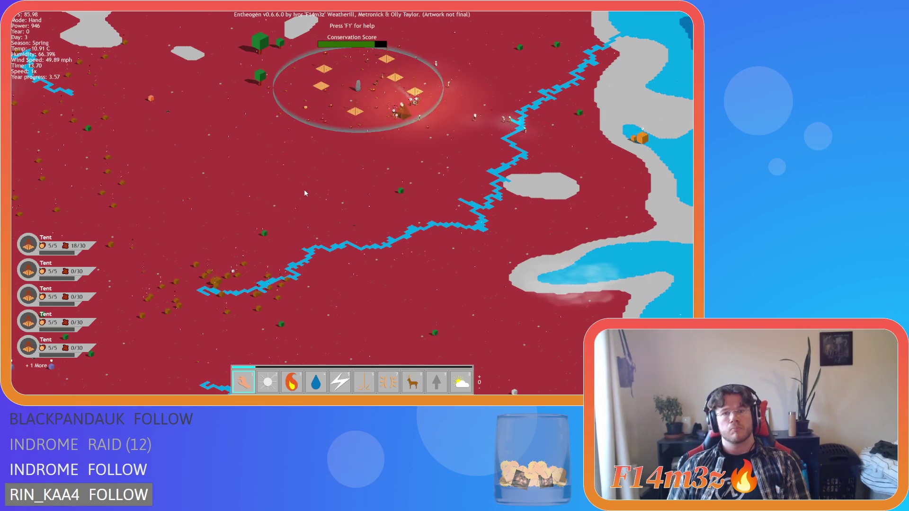
key("w")
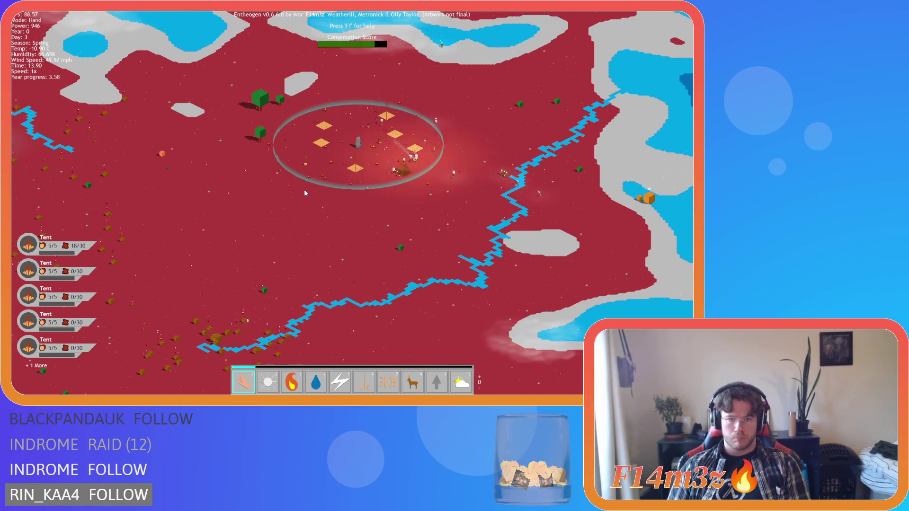
scroll(304, 193, "up", 3)
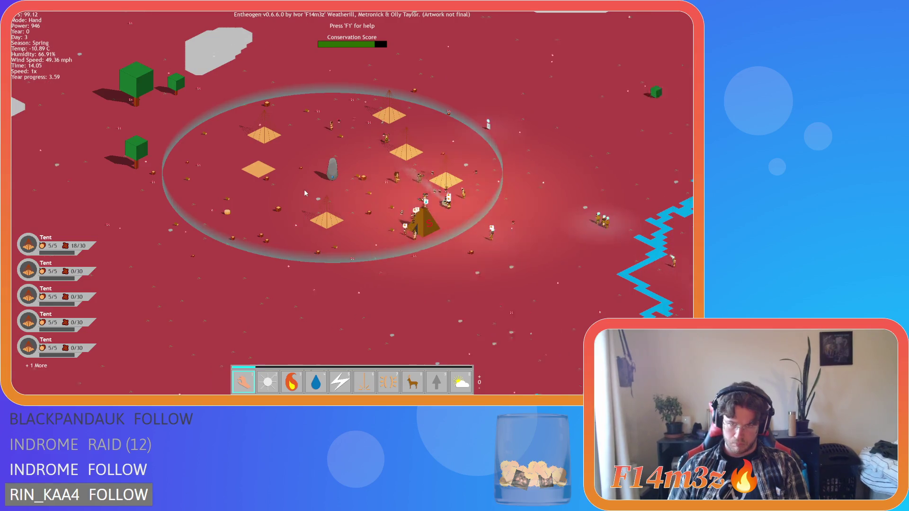
key("d")
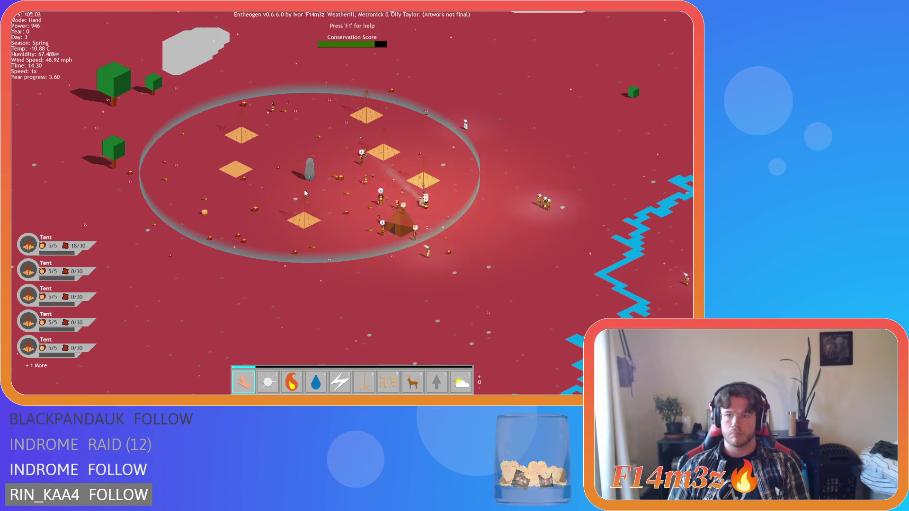
key("d")
key("s")
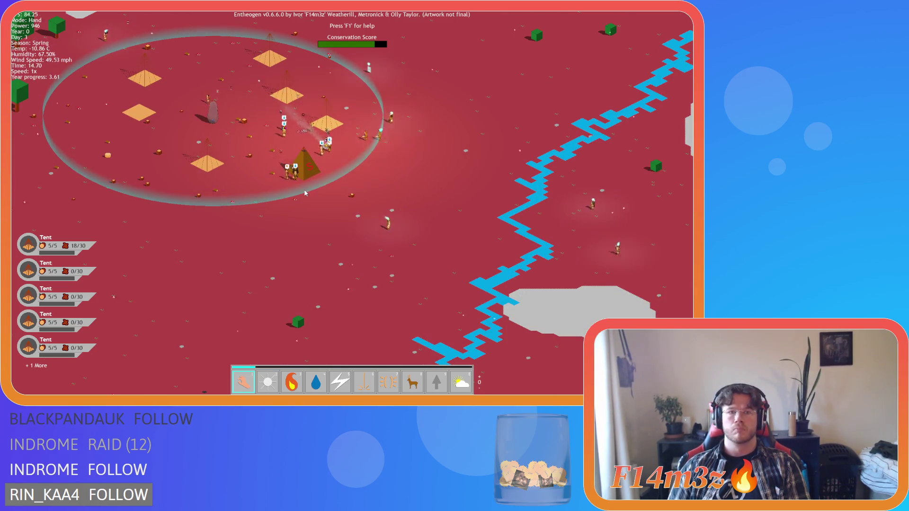
scroll(306, 193, "up", 2)
scroll(306, 192, "up", 3)
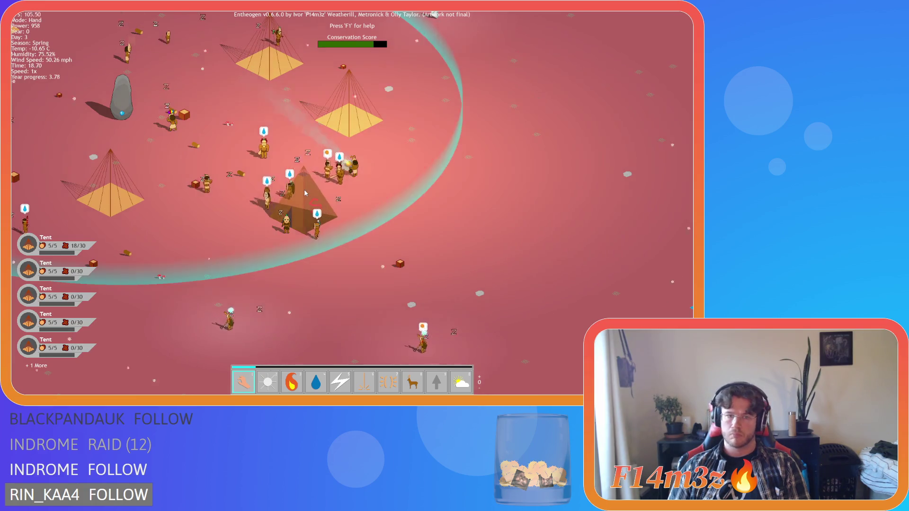
Pan the camera left and right across the camp, then quicksave and show the quit Y/N prompt
scroll(305, 193, "down", 3)
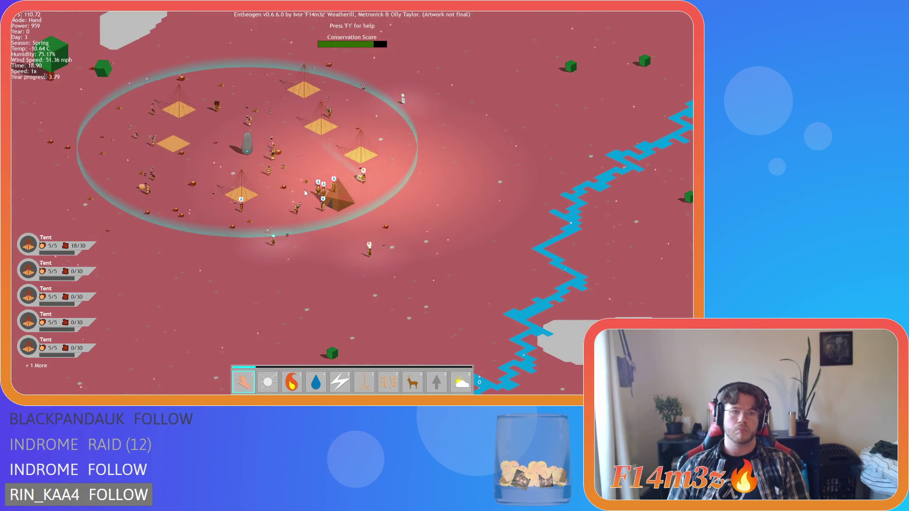
key("a")
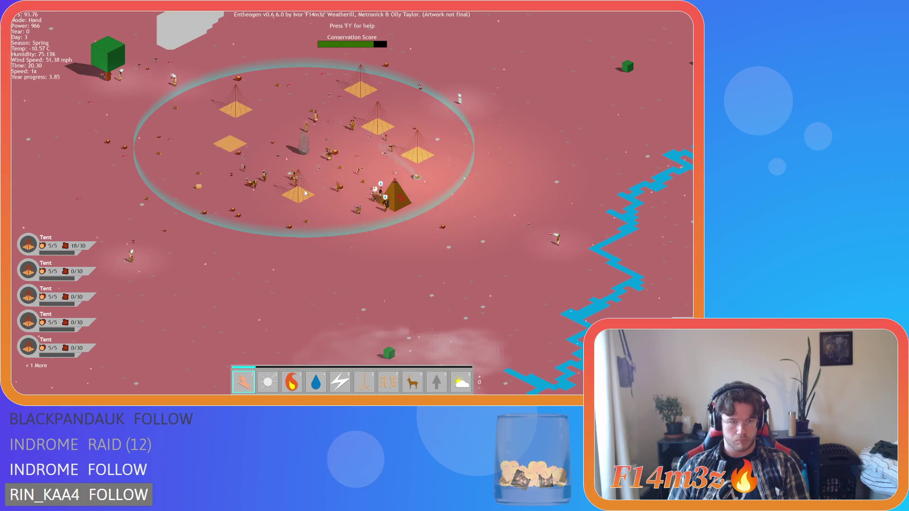
key("d")
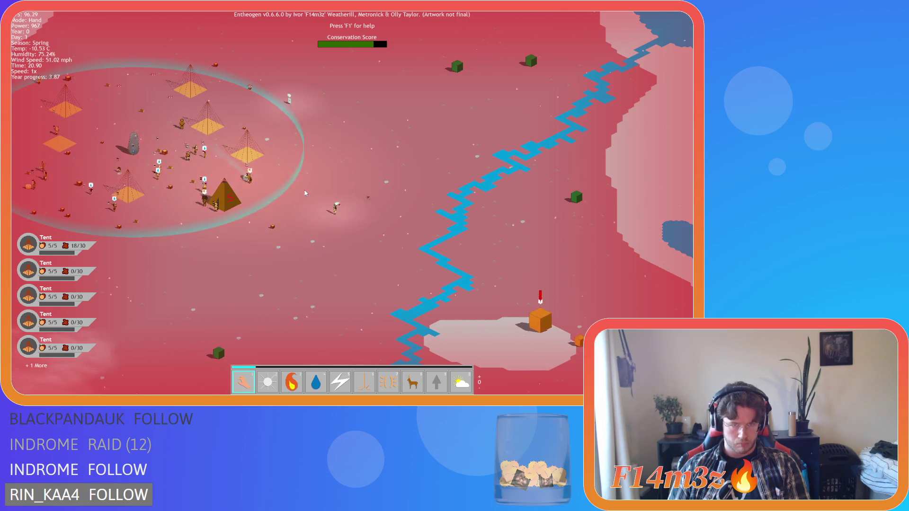
key("a")
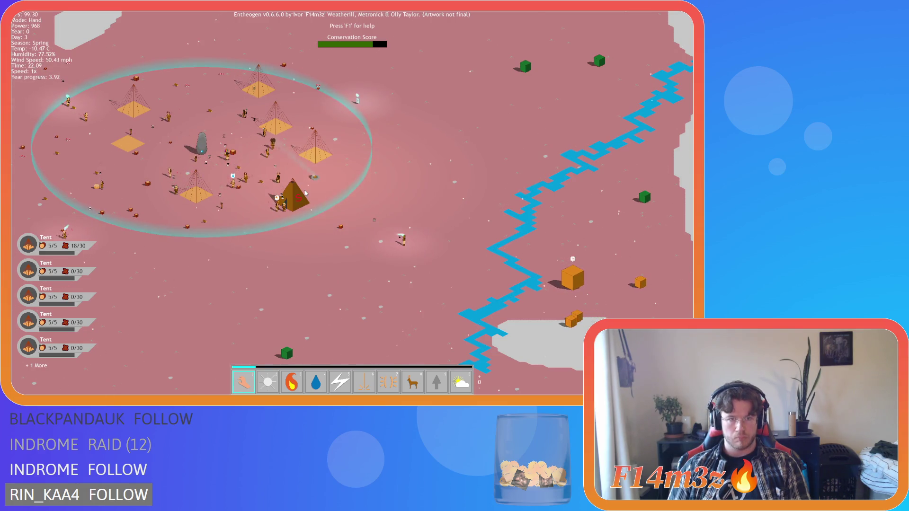
key("Escape")
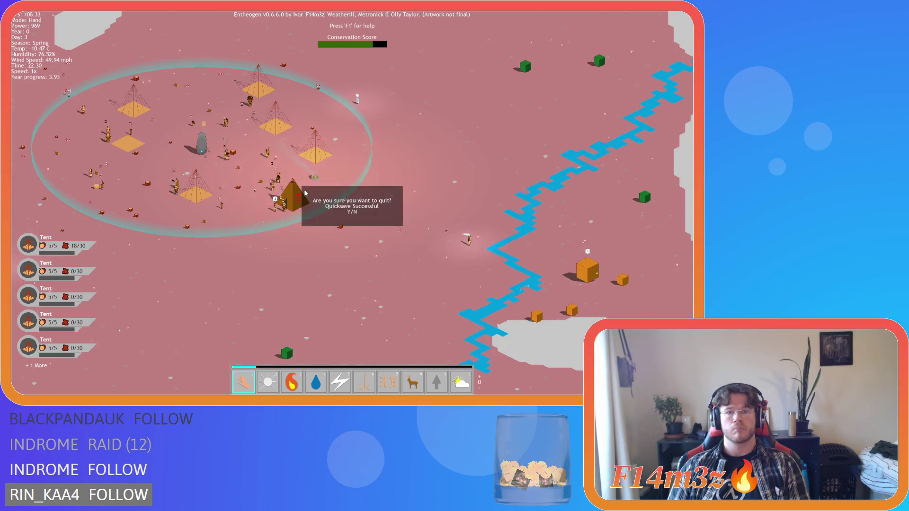
Quit the game, collapse the Shadows folder and close the sc_shadowsArctic script, leaving the workspace empty
key("y")
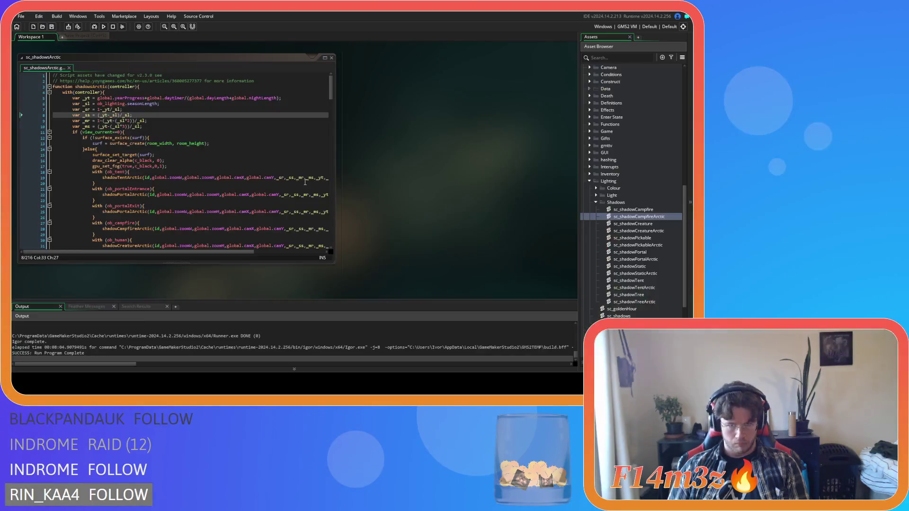
left_click(306, 182)
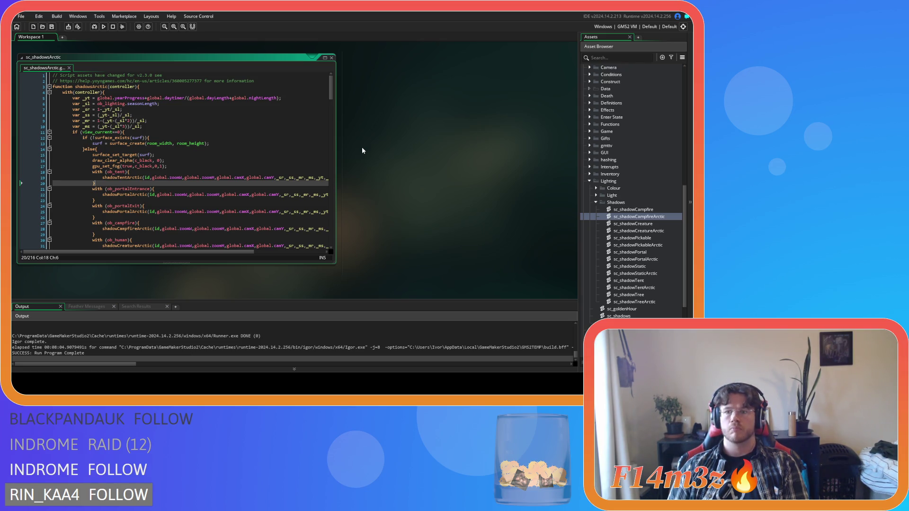
left_click(595, 203)
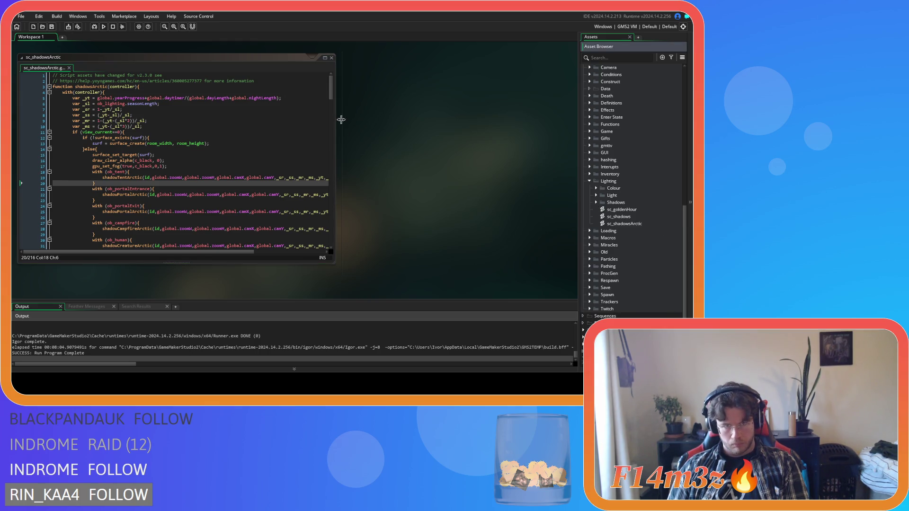
left_click(332, 59)
right_click(391, 134)
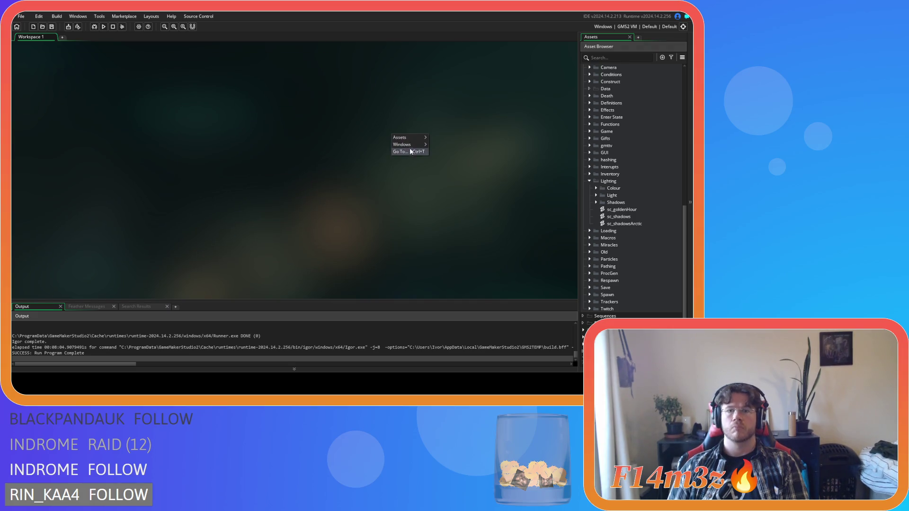
Open the sc_goldenHour script and scroll to its top
double_click(631, 211)
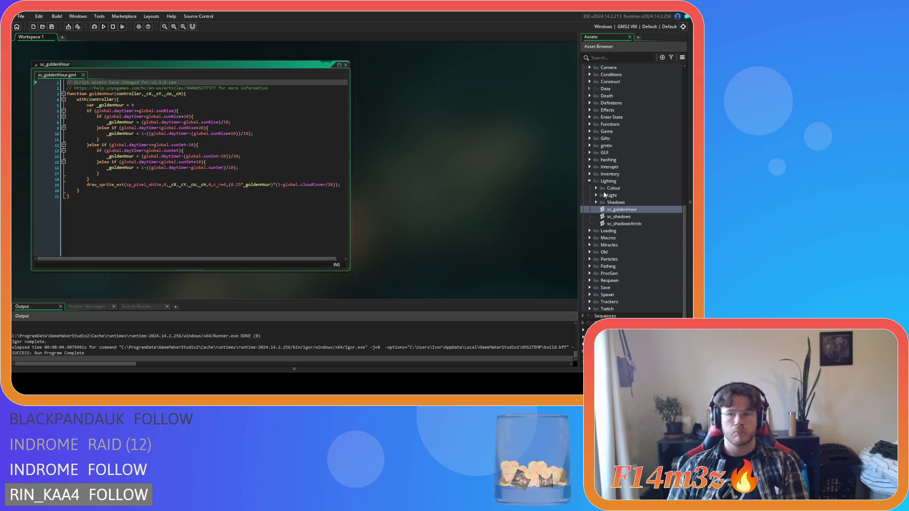
scroll(602, 194, "up", 3)
scroll(600, 194, "up", 3)
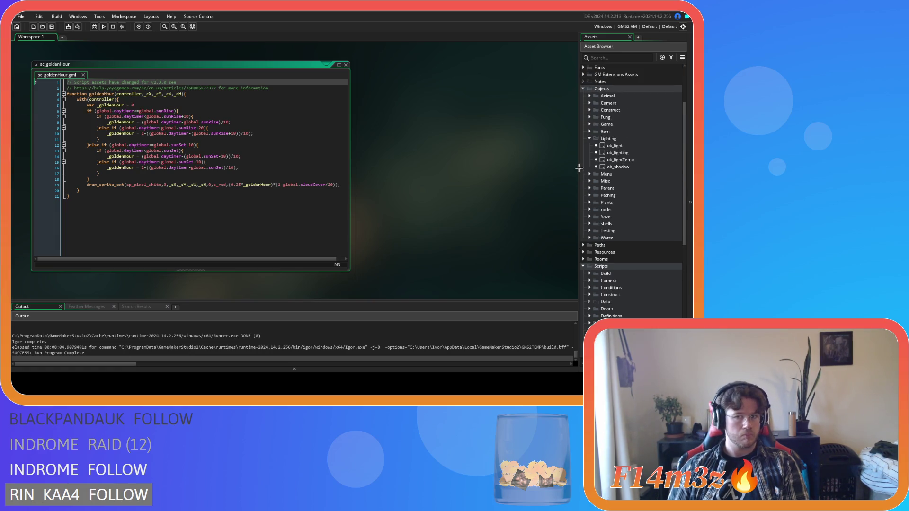
Check the goldenHour call's signature in ob_lighting's Draw event, then return to editing sc_goldenHour
double_click(606, 153)
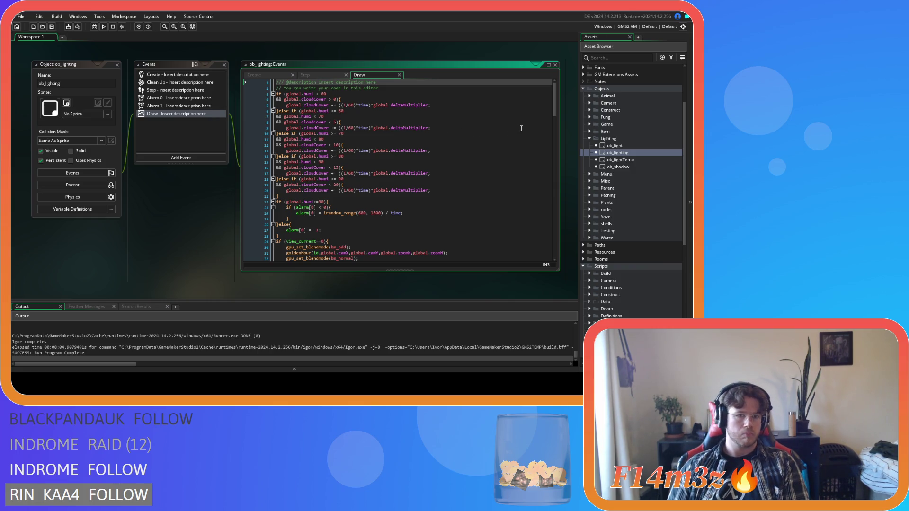
scroll(549, 109, "down", 6)
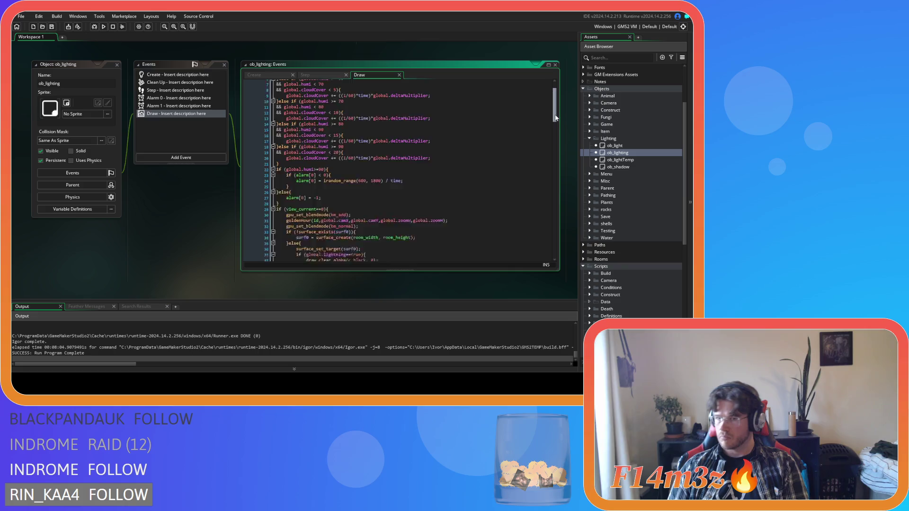
mouse_move(304, 142)
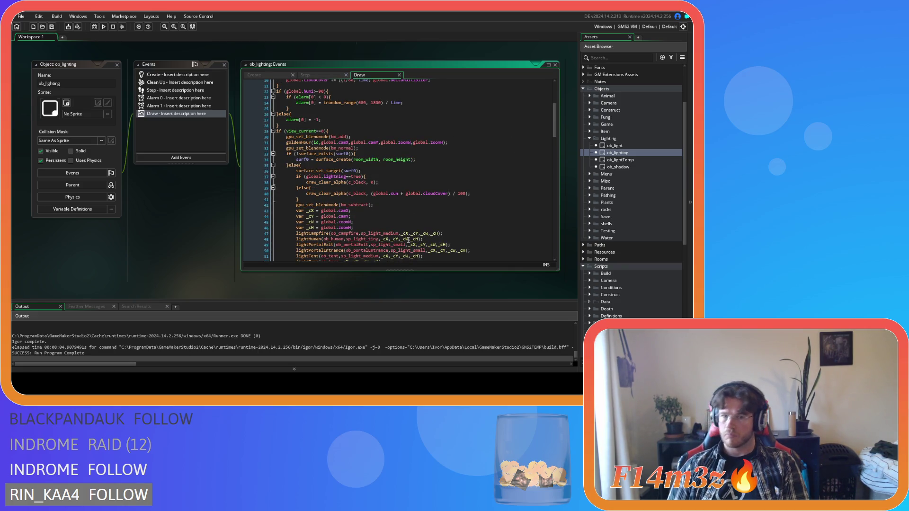
scroll(166, 235, "up", 5)
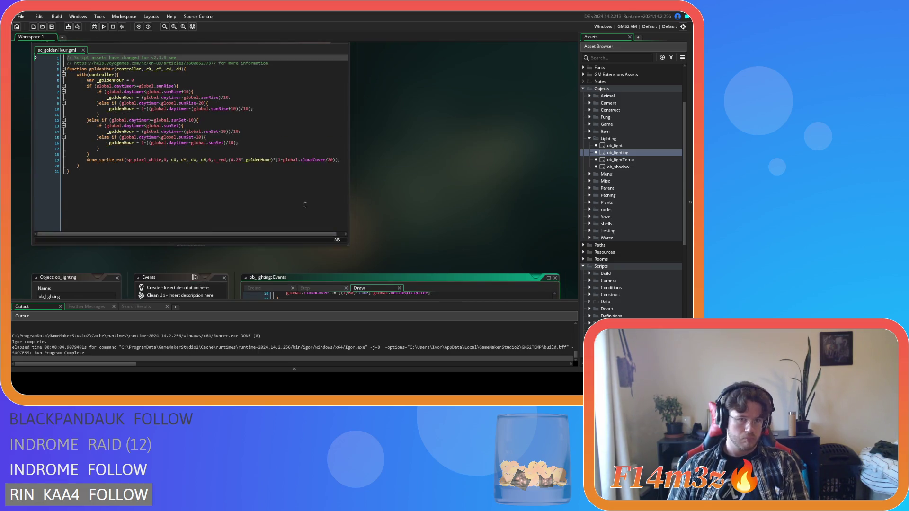
scroll(341, 204, "up", 1)
left_click(271, 108)
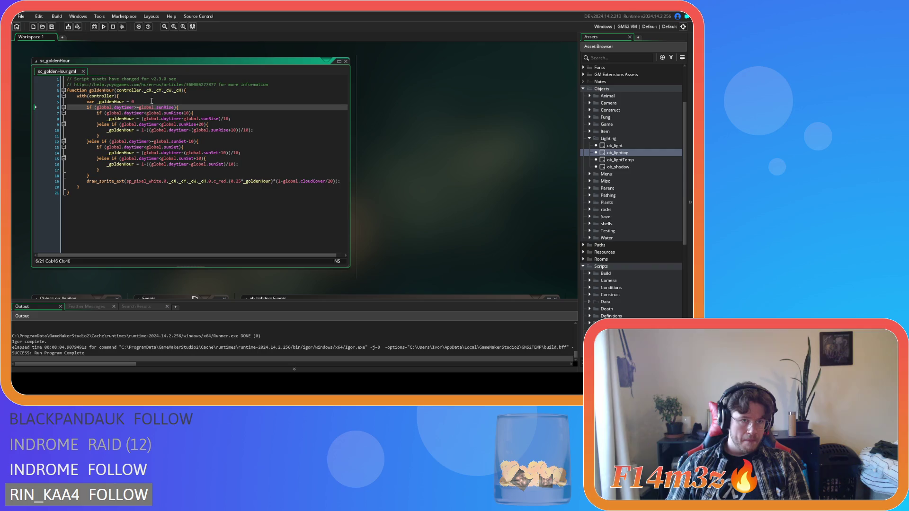
Add an 'if (room==ArcticTundra)' check followed by 'else{' below the _goldenHour declaration
left_click(152, 102)
key("Return")
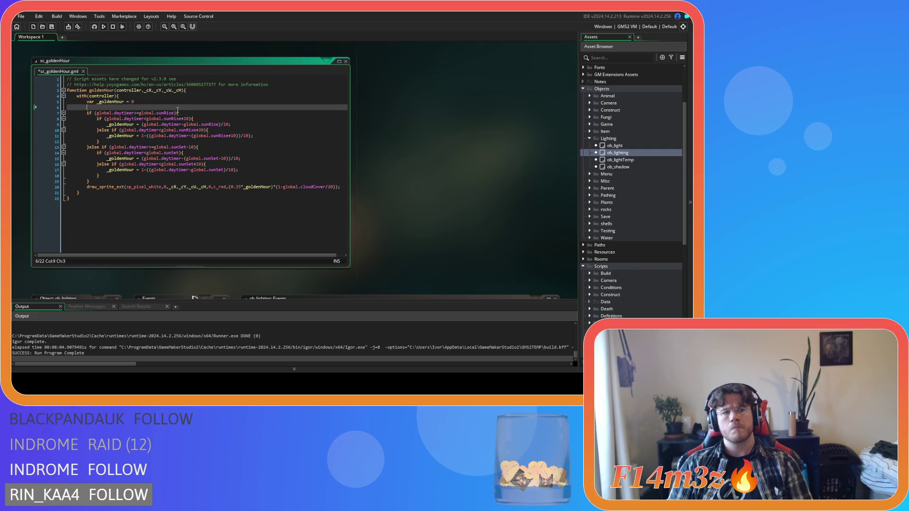
type("if (_")
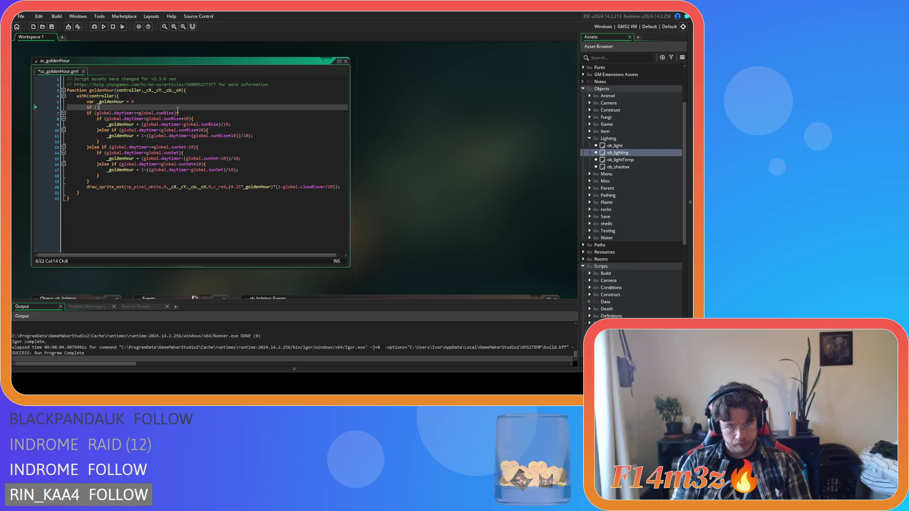
type("oom")
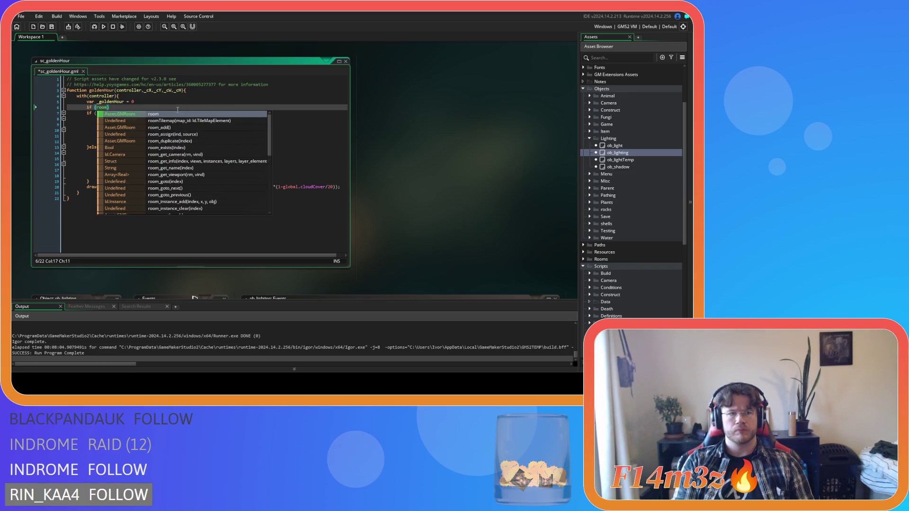
type("==ArcticTundra")
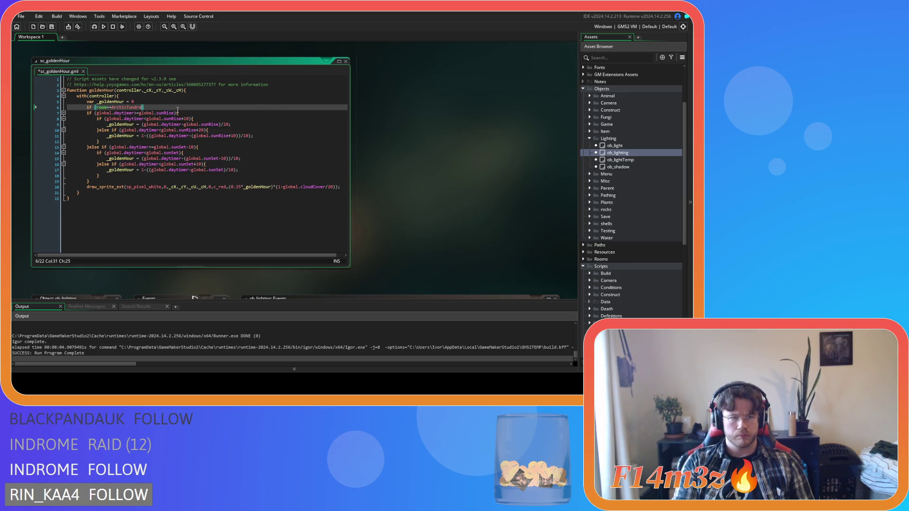
type(")")
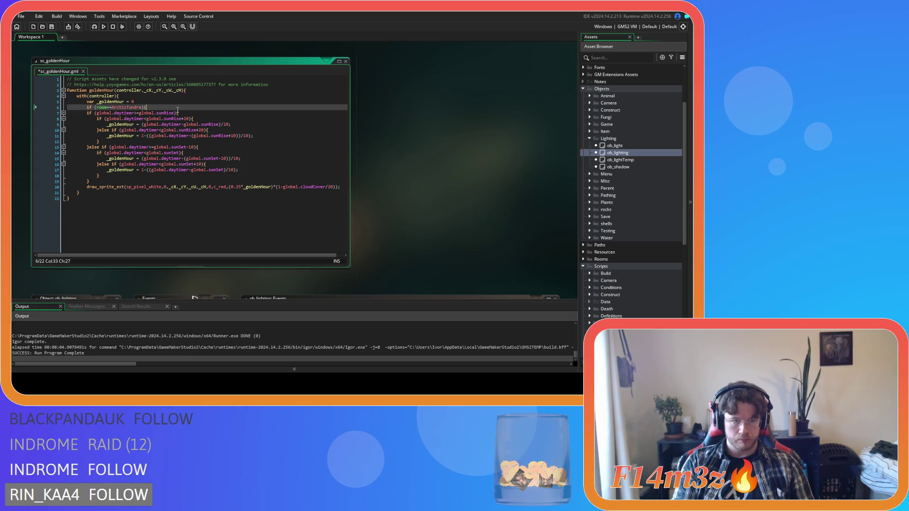
key("Return")
key("Return")
type("e")
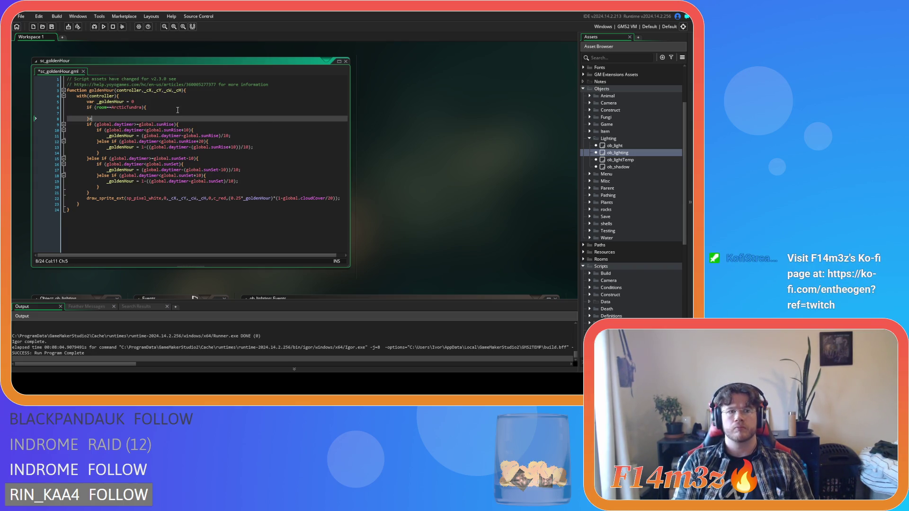
type("lse{")
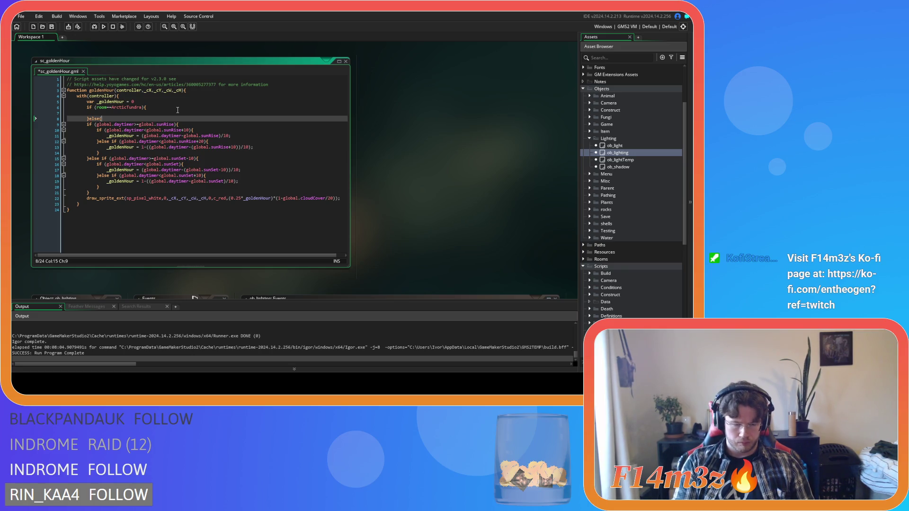
Indent the sunrise/sunset daytime code into the else branch and save the script
scroll(178, 110, "up", 1)
left_click_drag(95, 214, 87, 146)
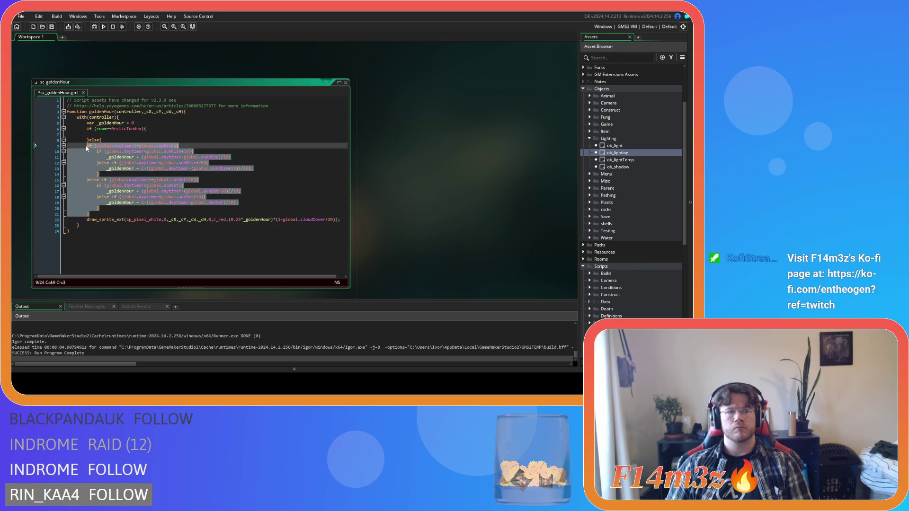
key("Tab")
left_click(113, 214)
key("Return")
key("ctrl+s")
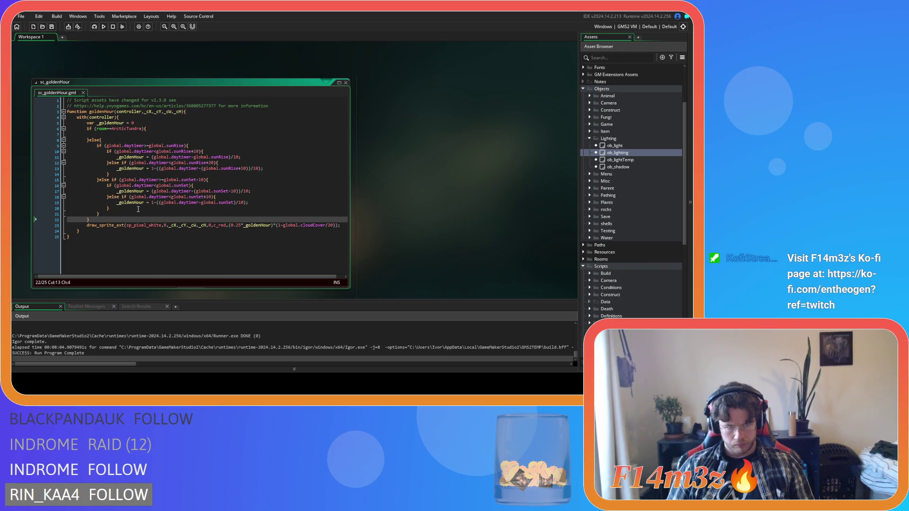
Start 'if (global.yearProgress<' in the arctic body and declare 'var _sl = ob_lighting.seasonLength'
left_click(129, 135)
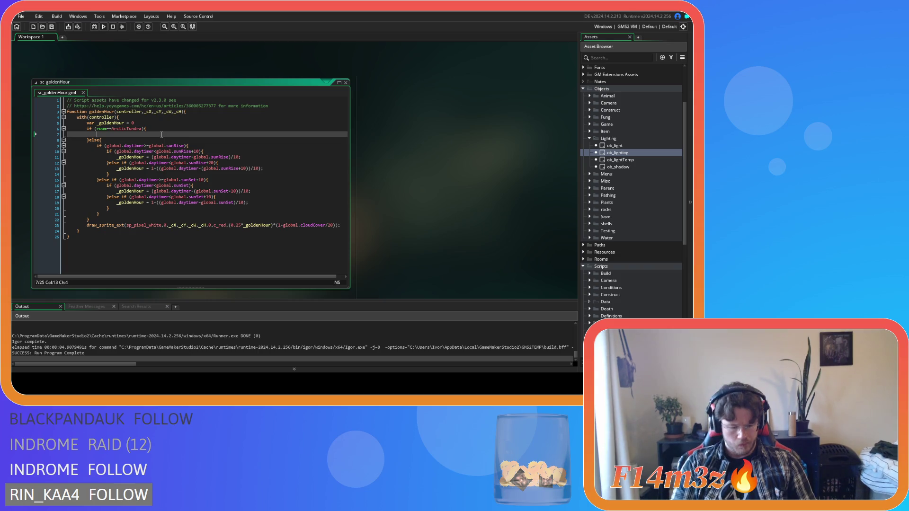
type("if (global.")
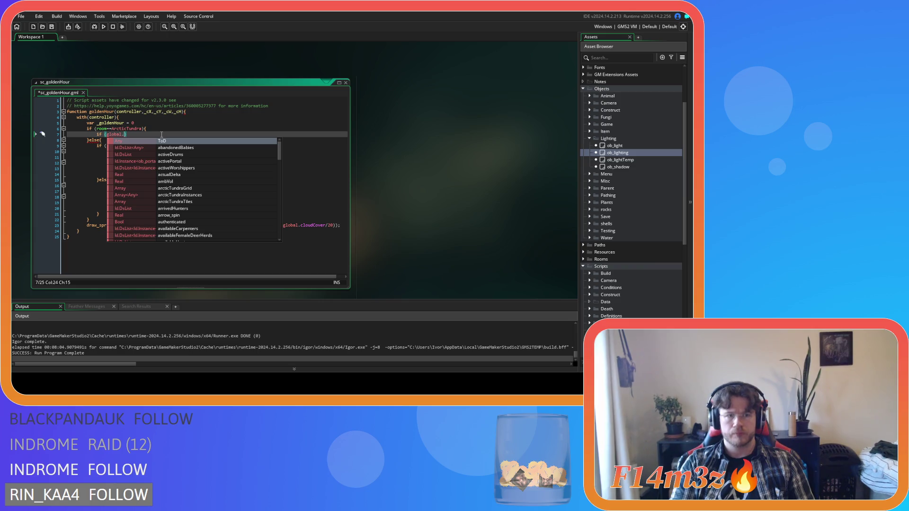
type("yearProgress")
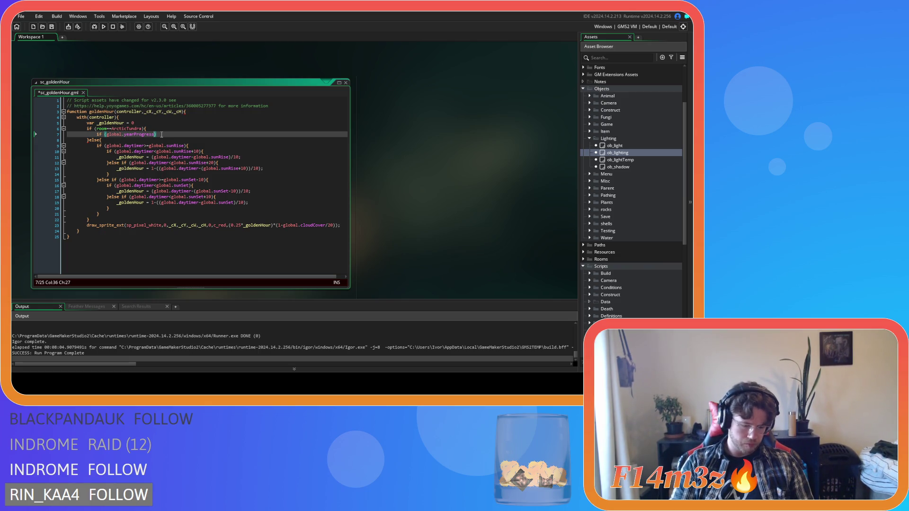
type("<")
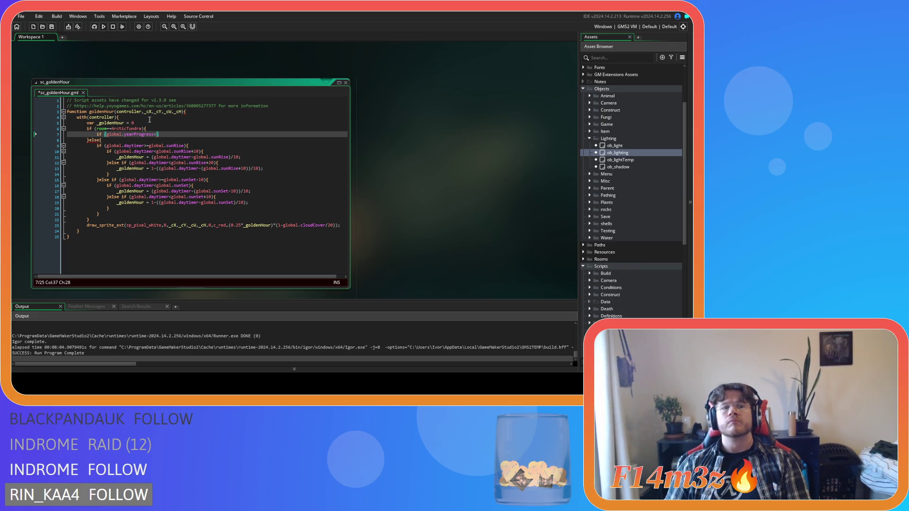
left_click(157, 121)
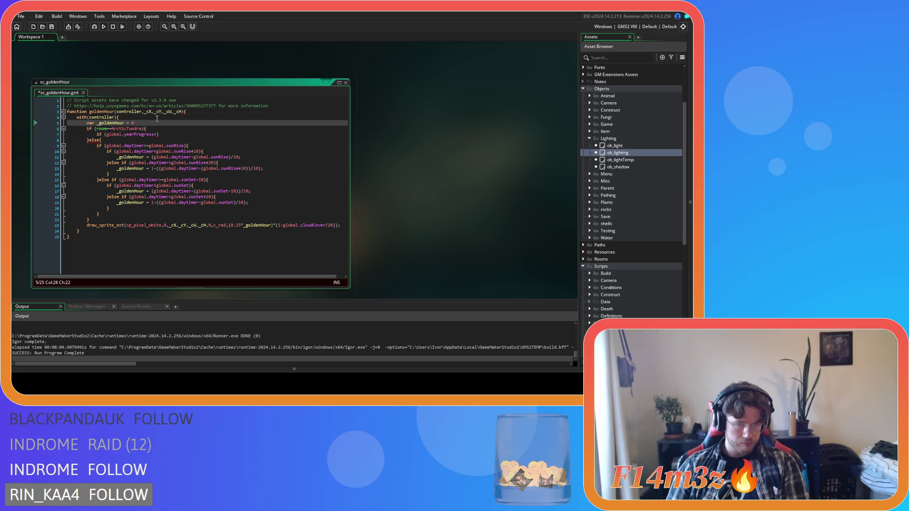
key("Return")
type("var ")
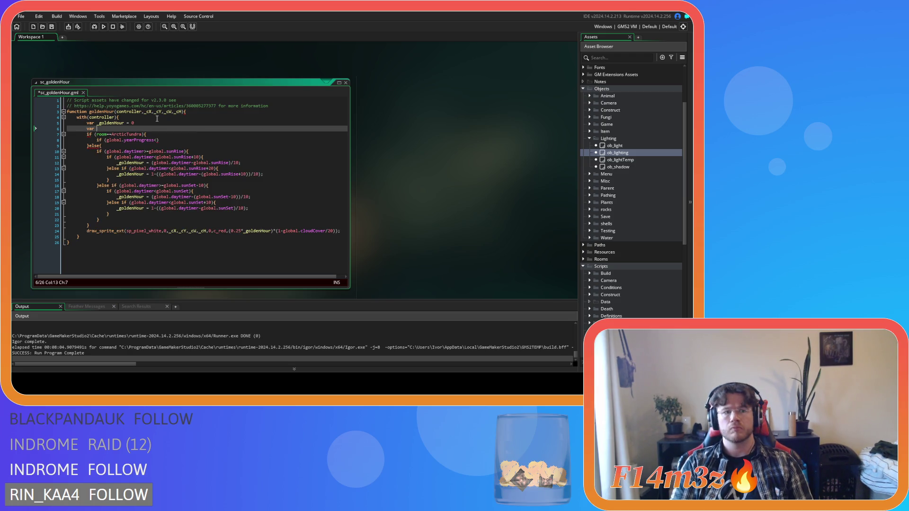
type("_")
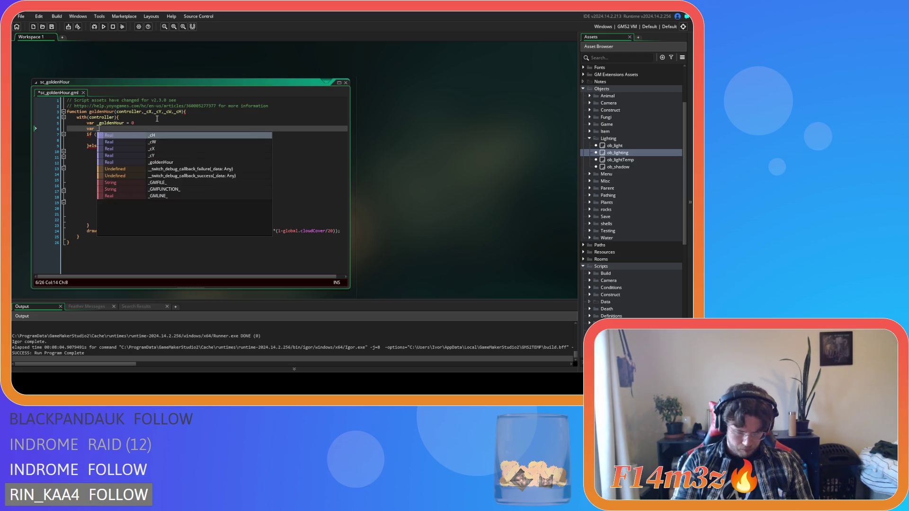
type("sl = ")
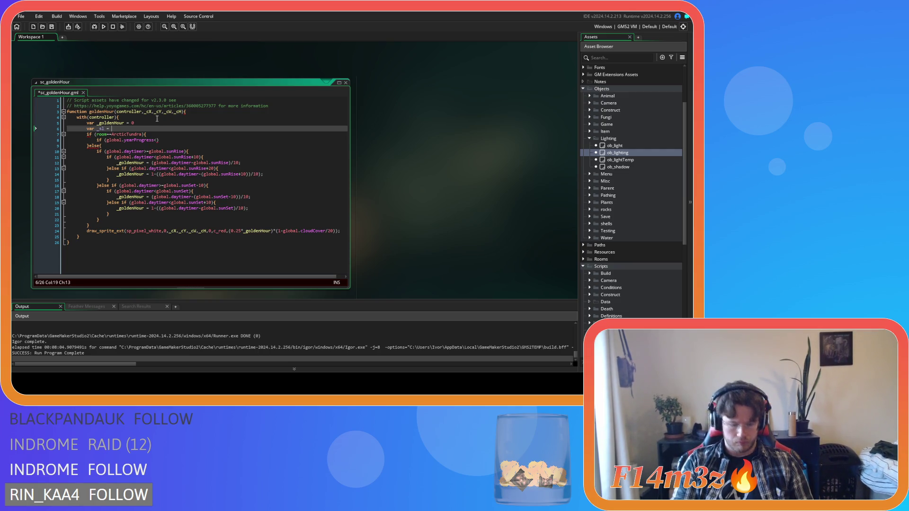
type("ob_lighting.")
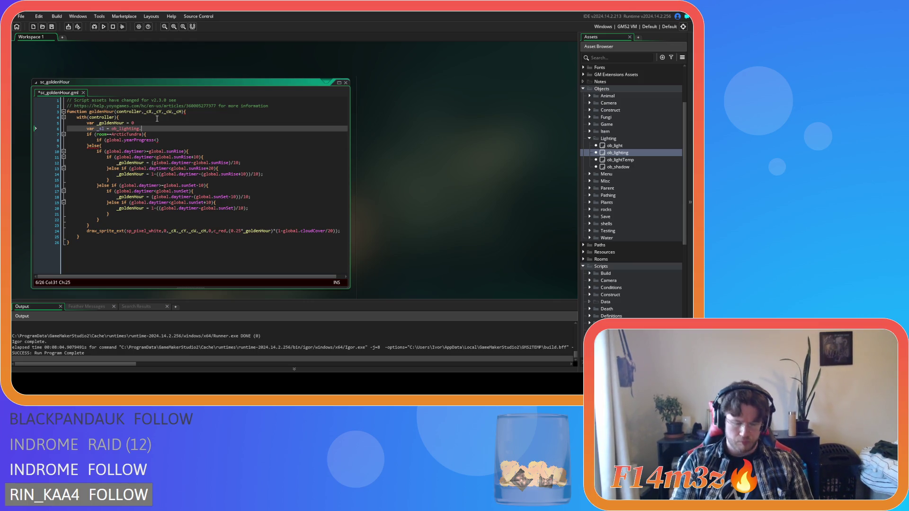
type("seasonLength;")
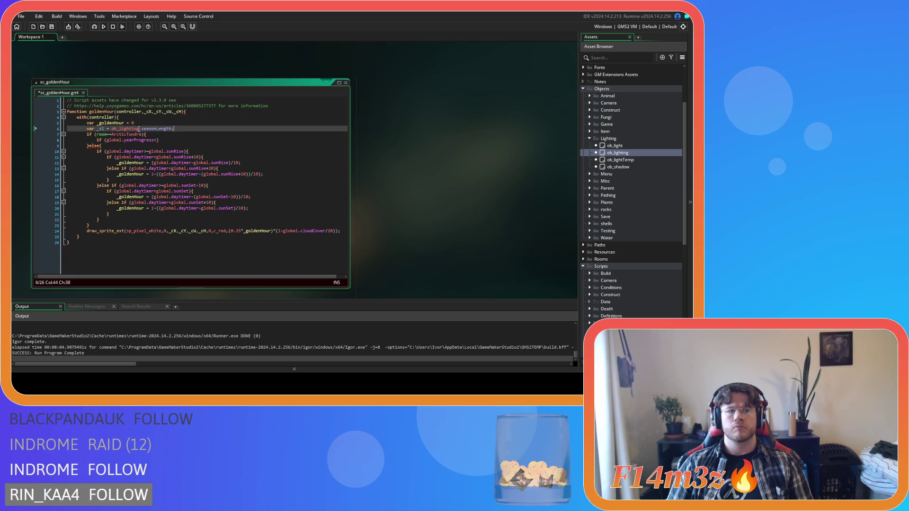
Complete the arctic condition as global.yearProgress<_sl/2 and open its block
double_click(100, 128)
key("ctrl+c")
left_click(157, 140)
key("ctrl+v")
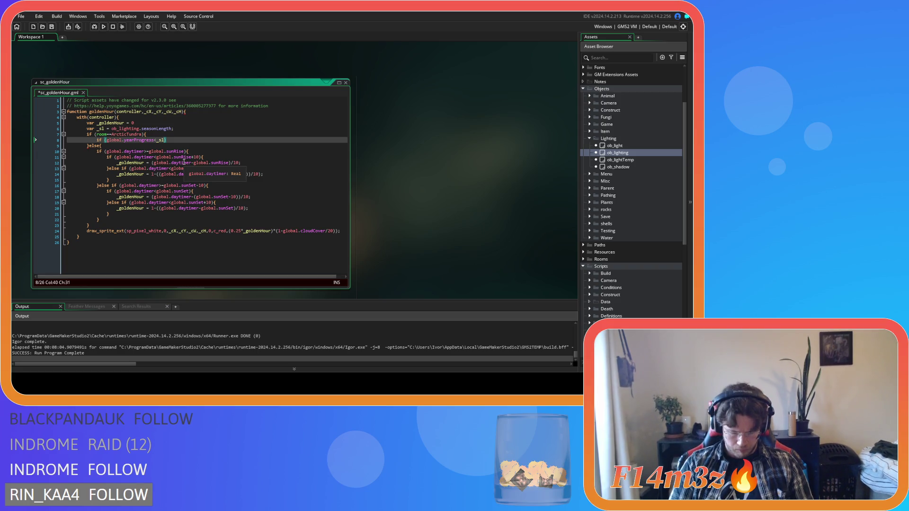
type("/2)")
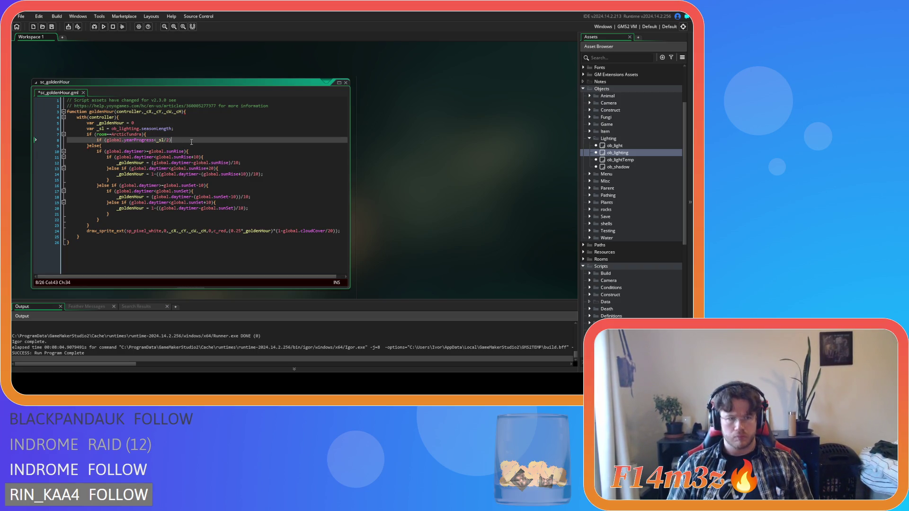
type("{")
key("Return")
key("Return")
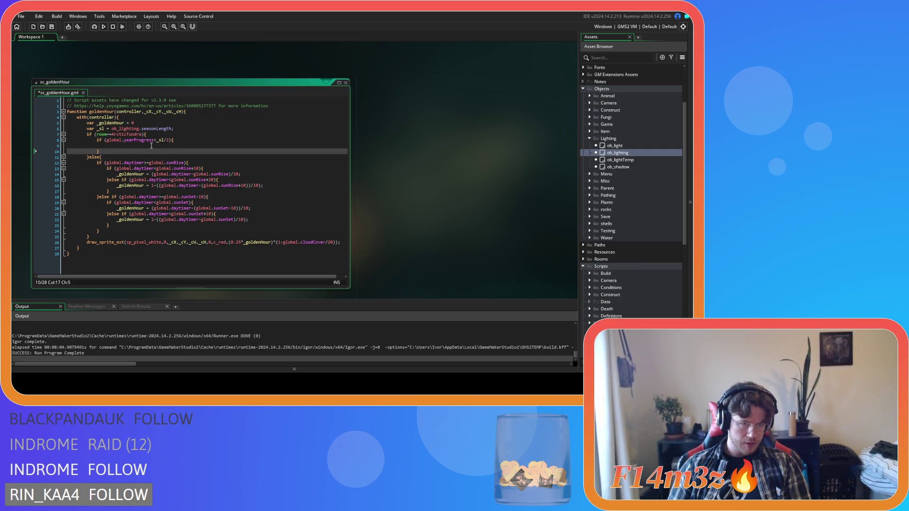
Copy '_goldenHour = (global.daytimer-global.sunRise)/10' from the sunrise code into the yearProgress branch
left_click(151, 145)
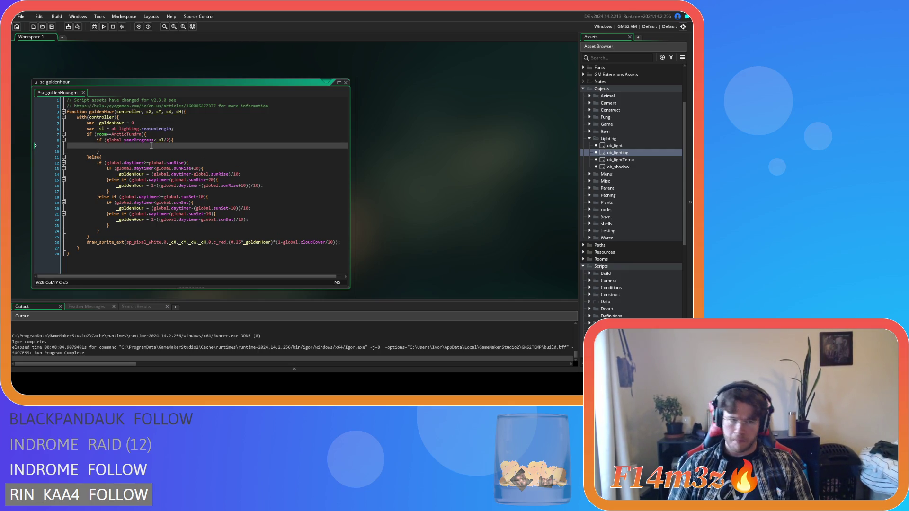
left_click_drag(247, 177, 117, 175)
key("ctrl+c")
left_click(119, 148)
key("ctrl+v")
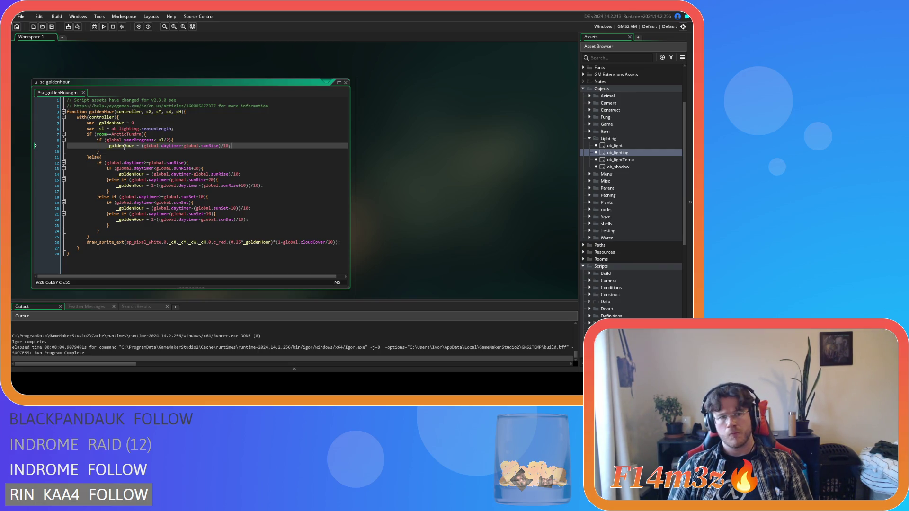
left_click_drag(155, 140, 107, 140)
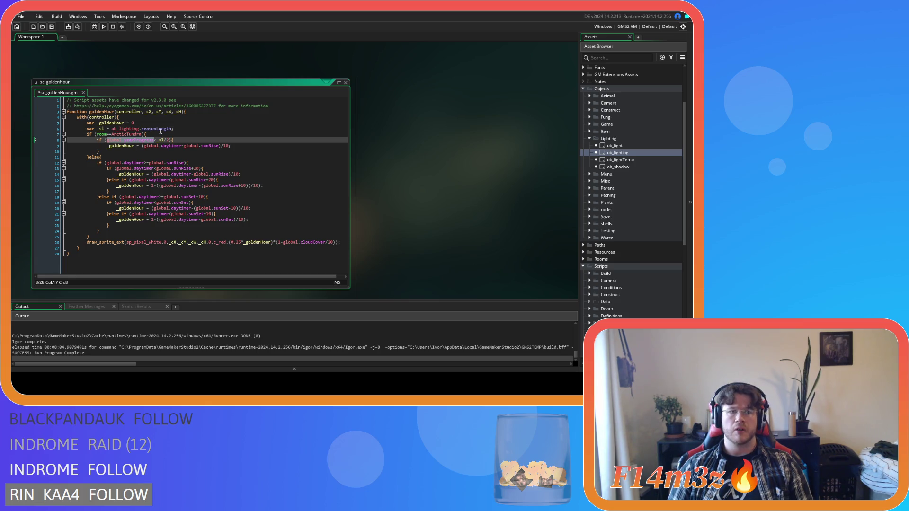
Declare 'var _yt = global.yearProgress' and use _yt in the arctic condition instead
left_click(177, 125)
key("Return")
type("var _yt = global.yearProgress;")
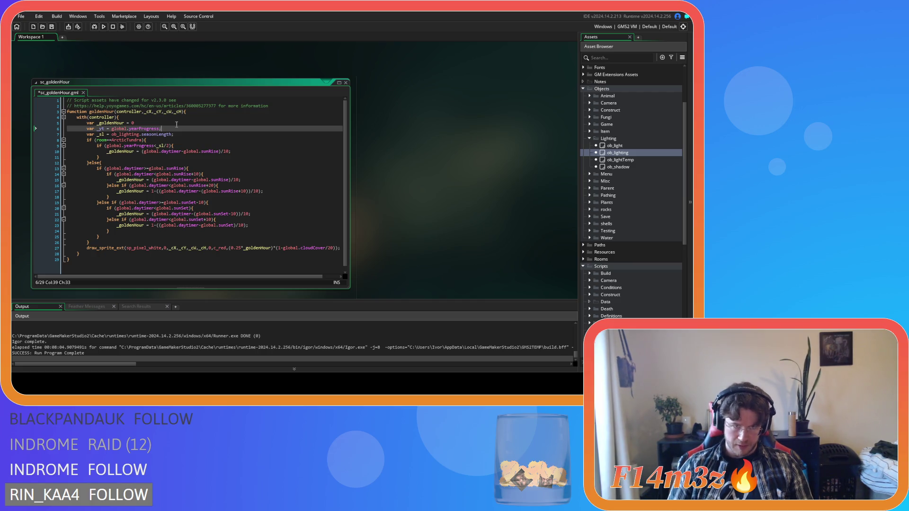
double_click(101, 129)
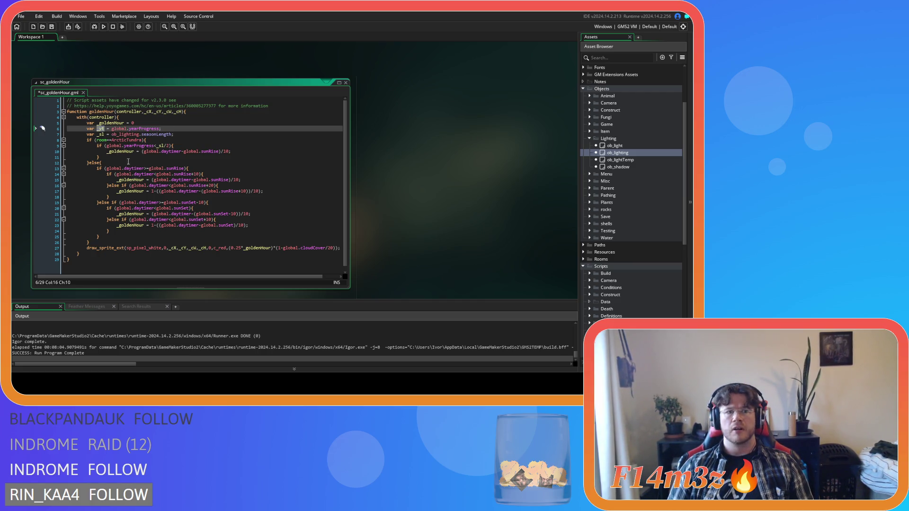
left_click_drag(155, 146, 108, 147)
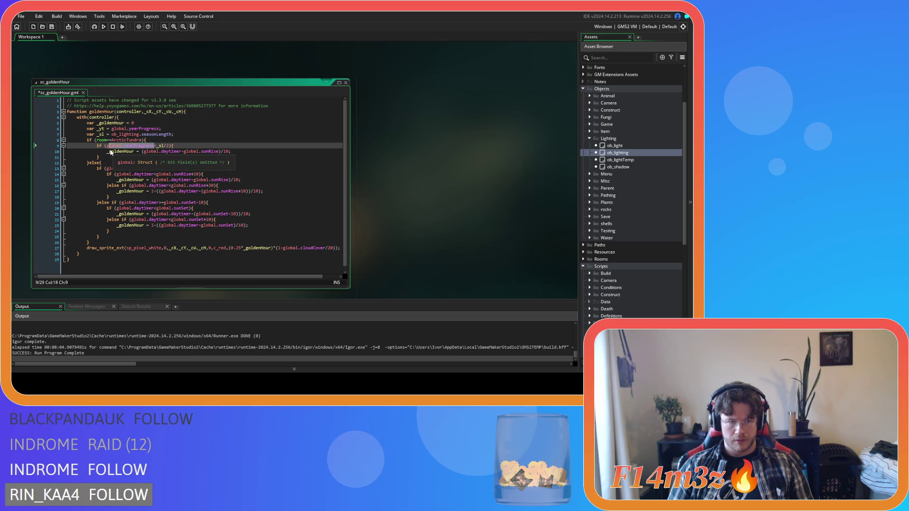
key("ctrl+v")
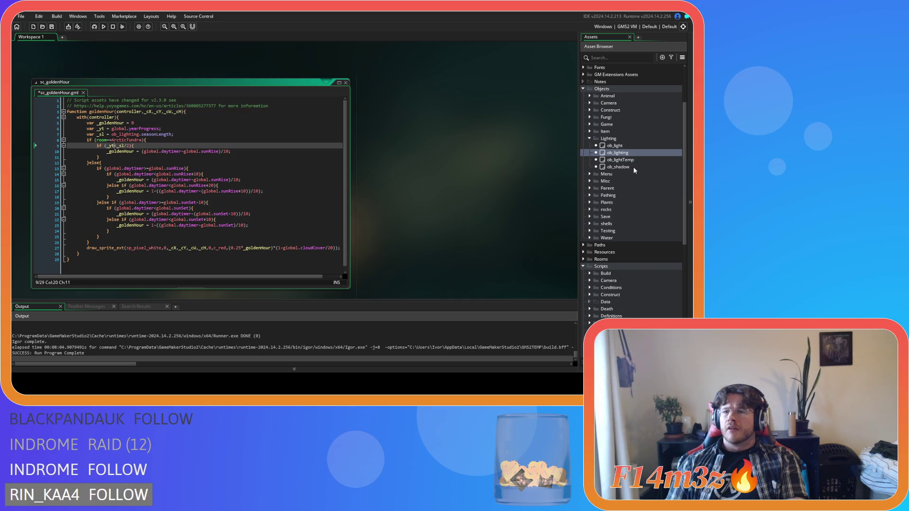
Copy the _yt year-time line from sc_shadowsArctic and select the old _yt declaration in sc_goldenHour
scroll(633, 194, "down", 2)
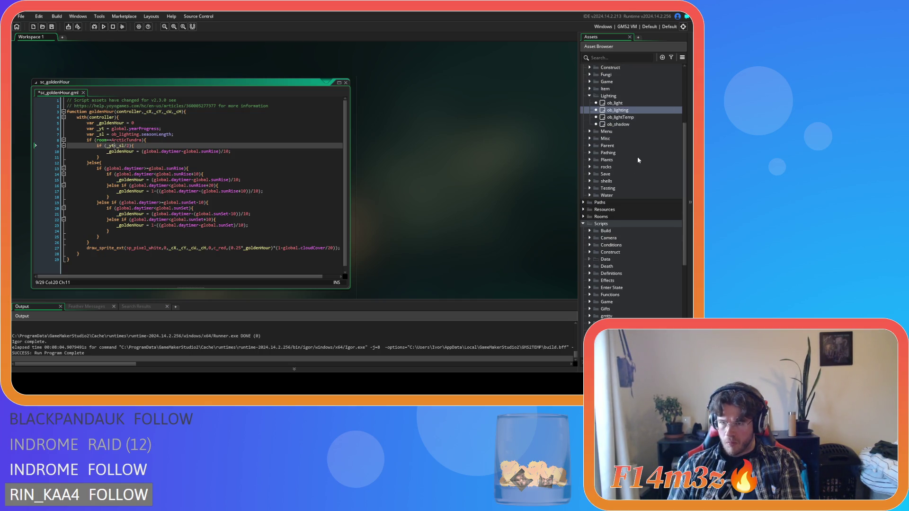
scroll(637, 158, "down", 6)
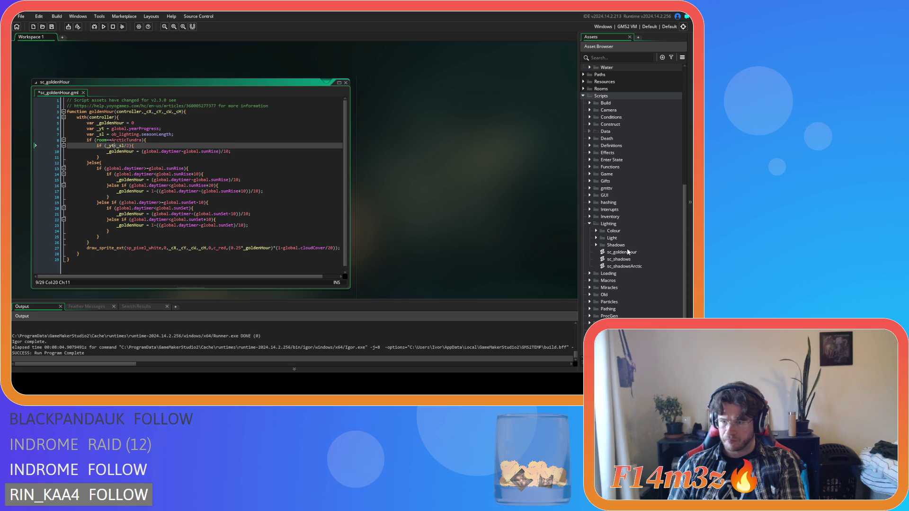
left_click(633, 266)
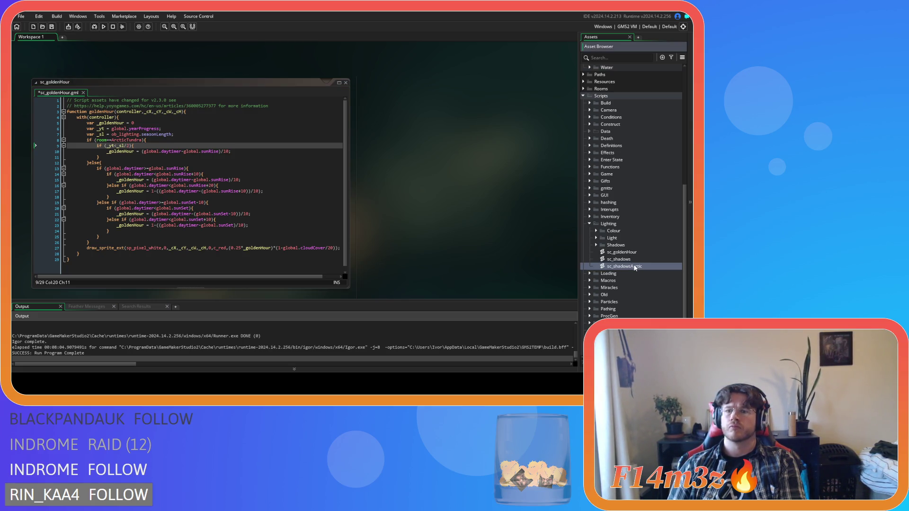
double_click(634, 266)
left_click_drag(302, 105, 93, 111)
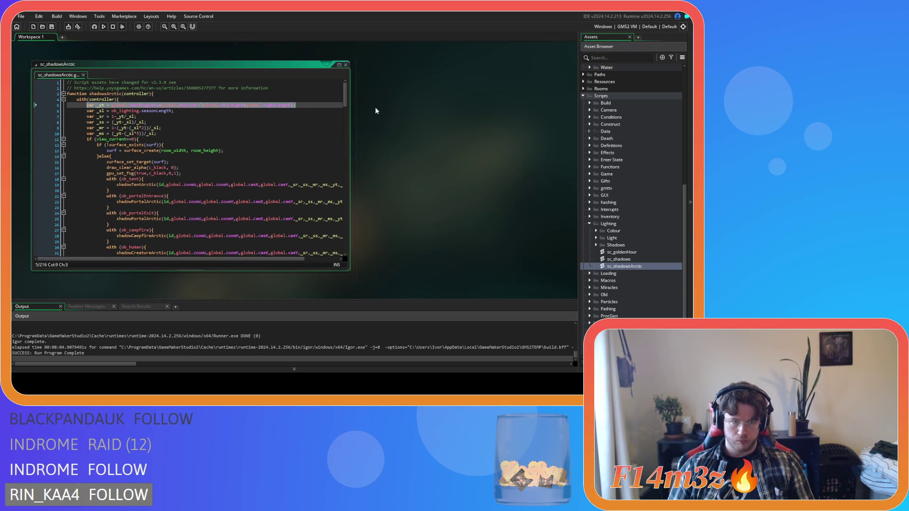
scroll(387, 121, "up", 5)
scroll(203, 222, "up", 5)
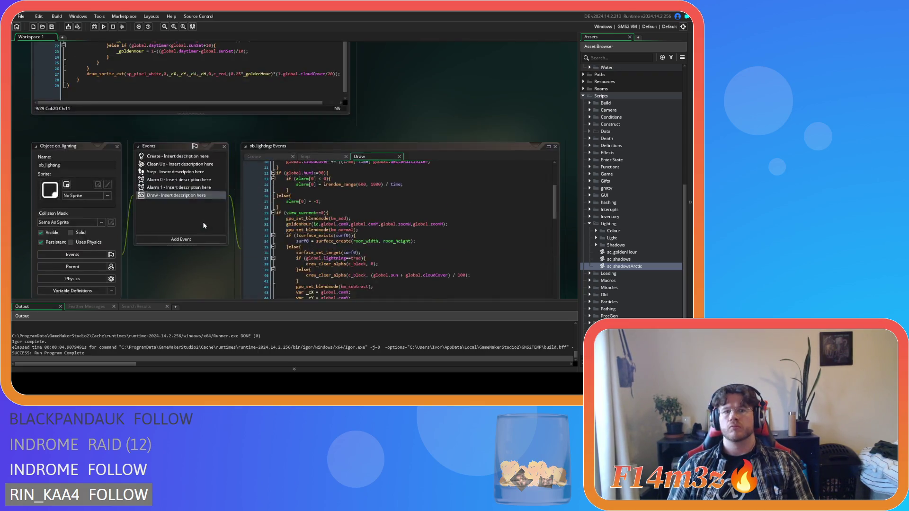
left_click(145, 119)
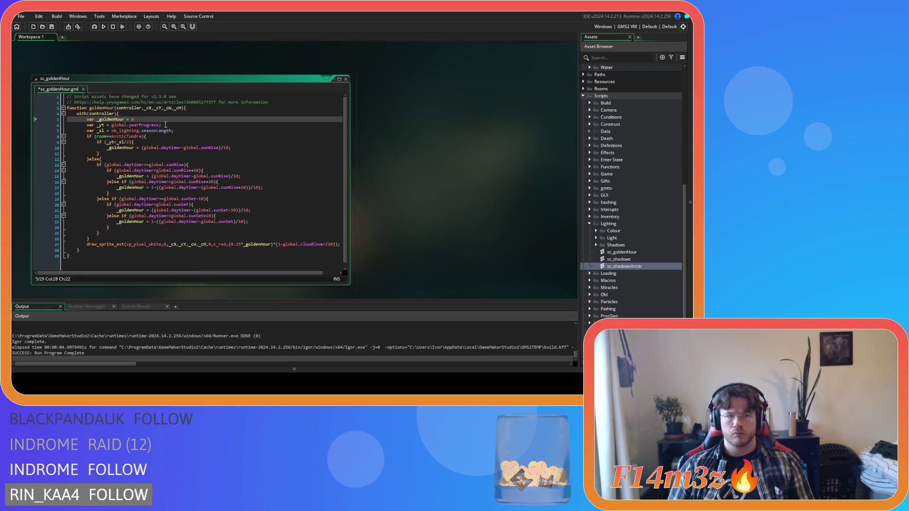
left_click_drag(175, 125, 87, 125)
Replace the _yt declaration with the copied daytime-inclusive line and save
key("ctrl+v")
left_click(195, 135)
key("ctrl+s")
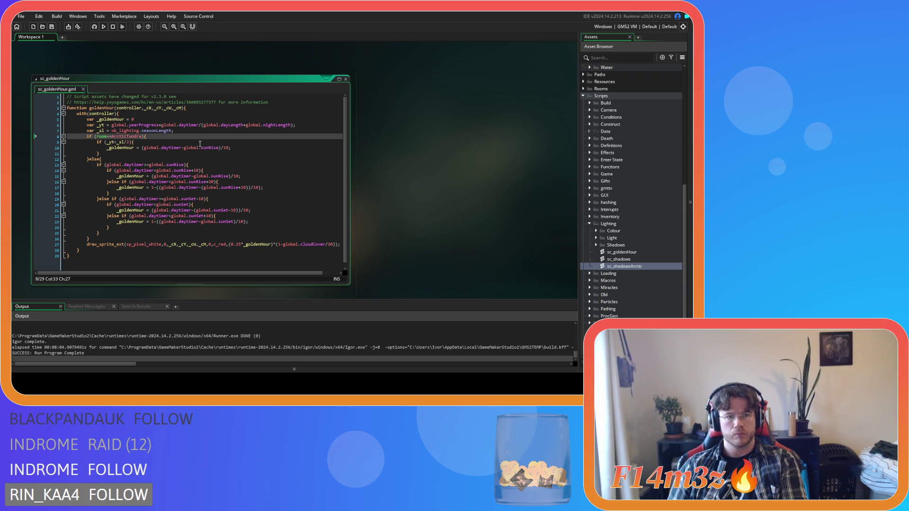
left_click(174, 143)
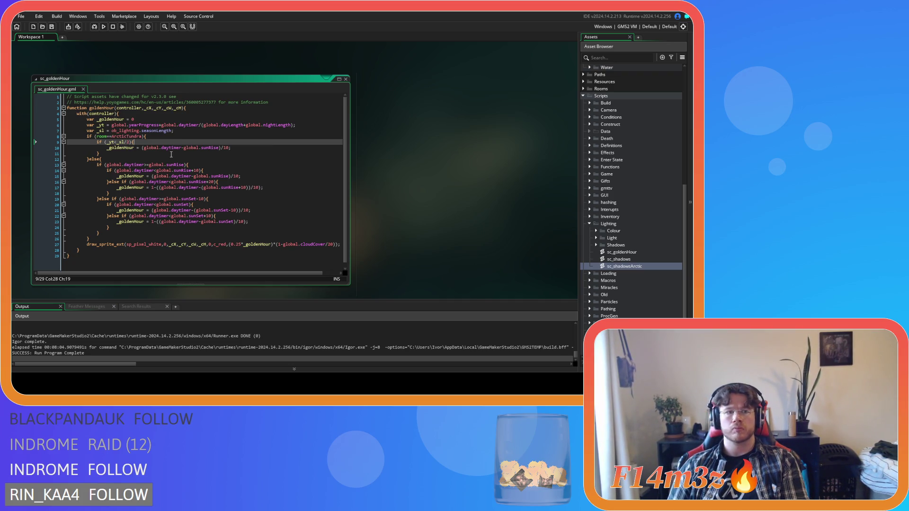
double_click(110, 141)
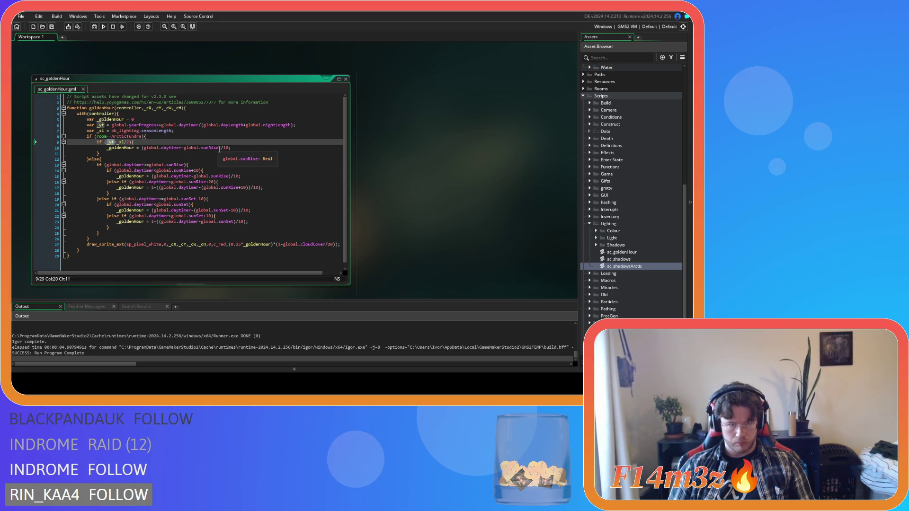
Rewrite line 10 of the arctic branch as '_goldenHour = _yt/(_sl/2)'
left_click_drag(219, 148, 142, 148)
type("_yt")
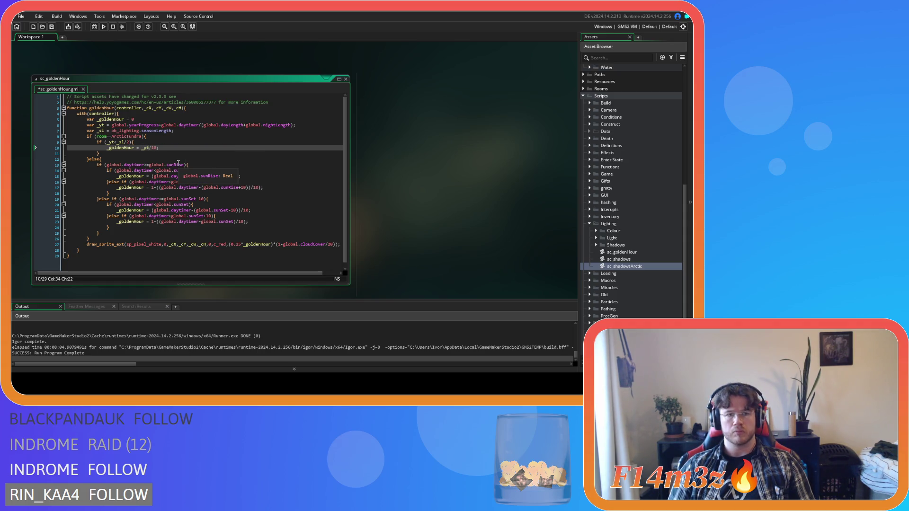
double_click(153, 148)
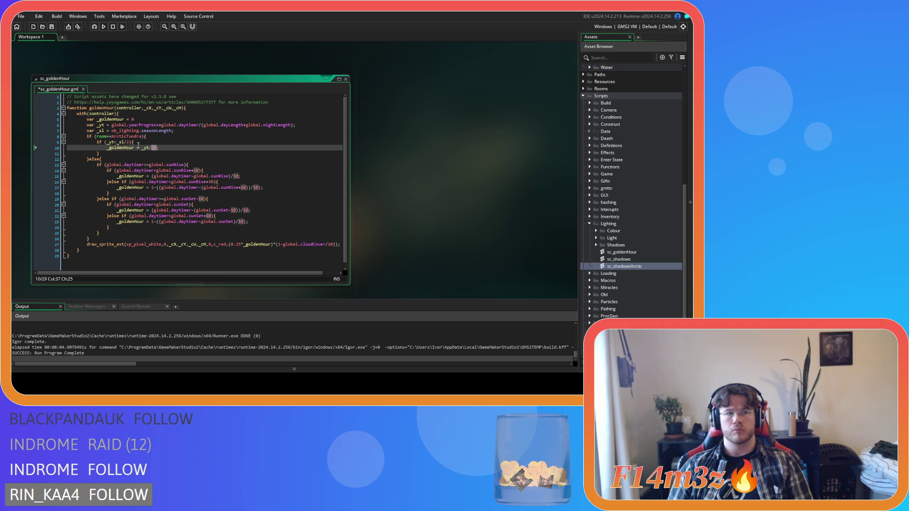
left_click(130, 142)
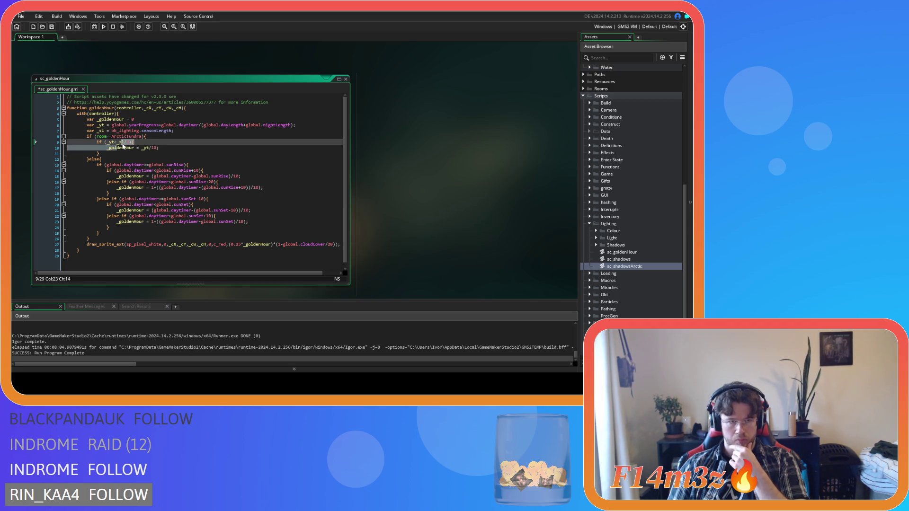
double_click(122, 142)
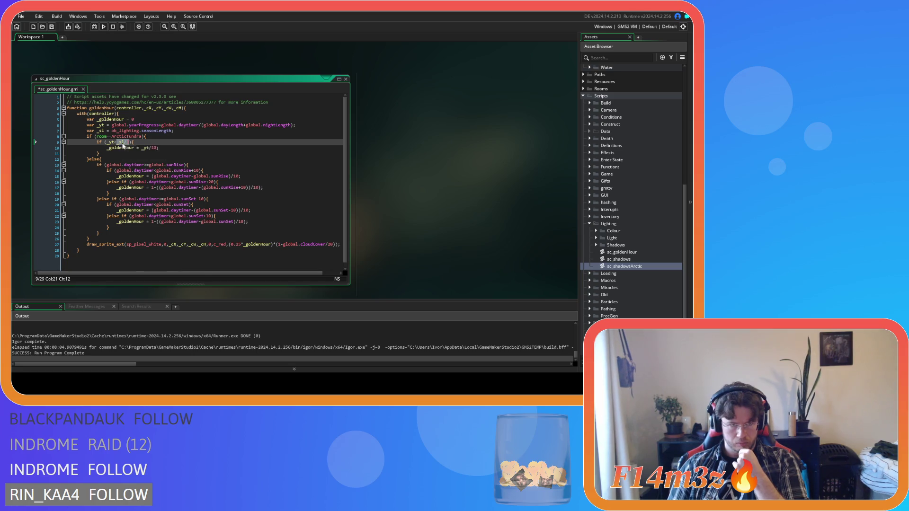
right_click(123, 143)
left_click(144, 157)
double_click(154, 148)
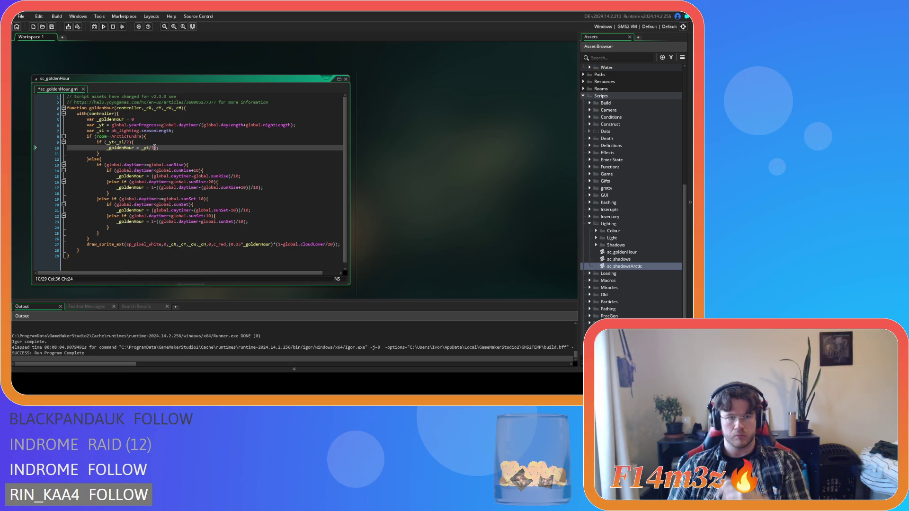
type("(")
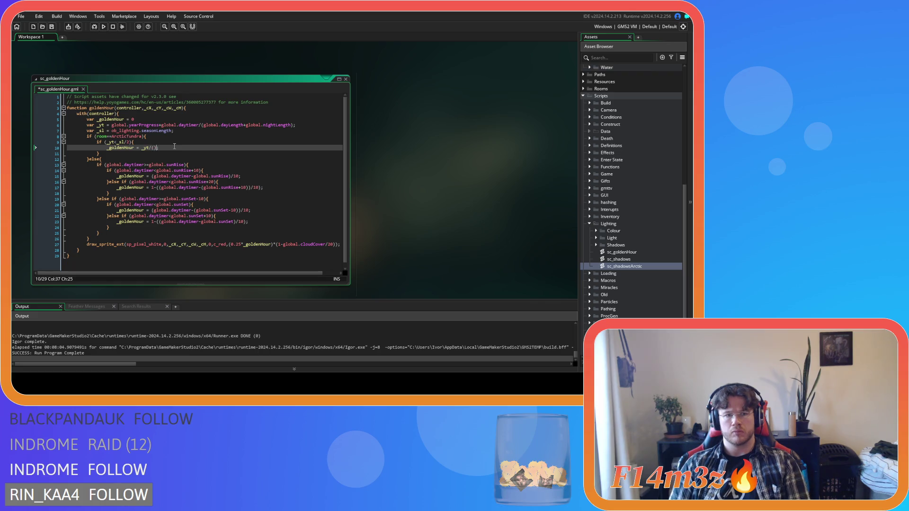
key("ctrl+v")
type("/2")
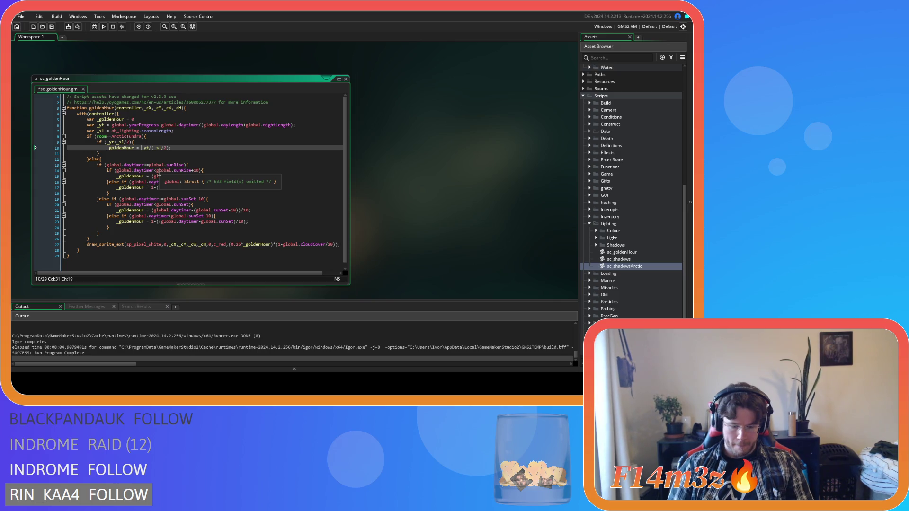
Insert '1-' before _yt so the branch reads '_goldenHour = 1-_yt/(_sl/2)'
type("1-")
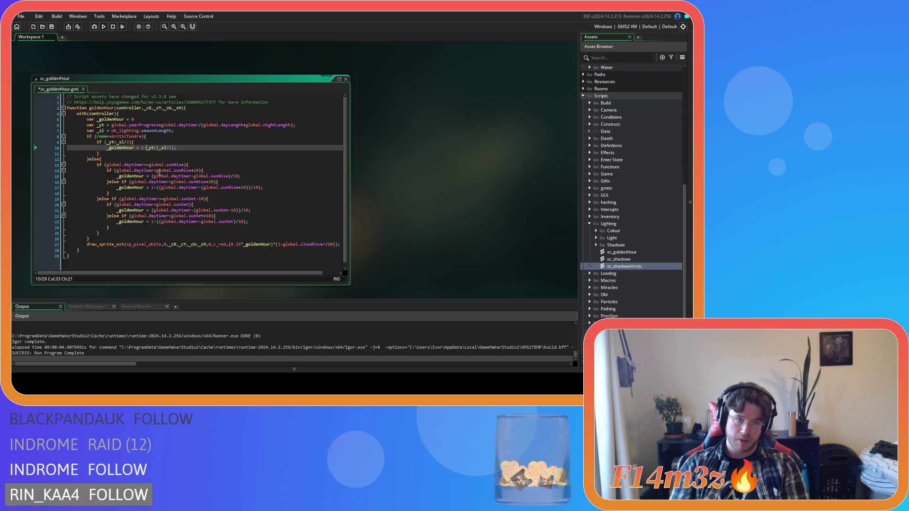
left_click(194, 130)
Declare var _yl = ob_lighting.yearLength; on a new line and save the script
key("Return")
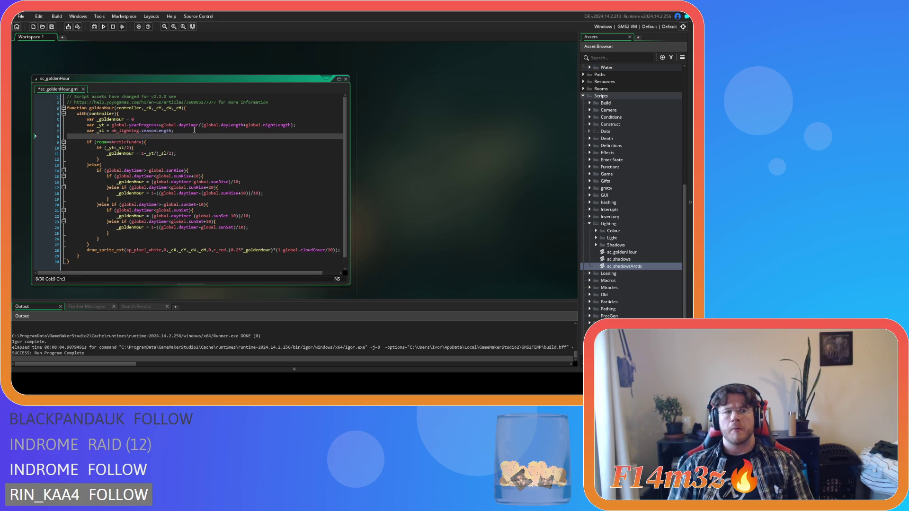
type("var")
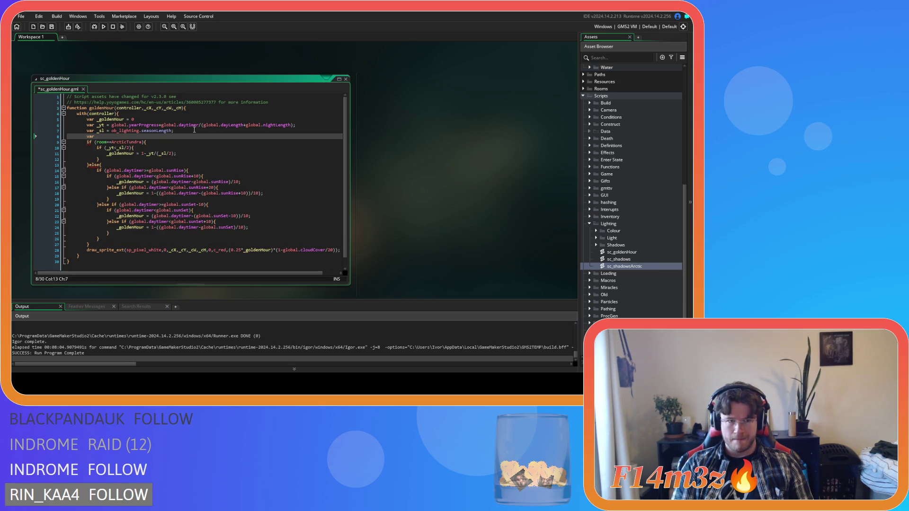
type(" _yl")
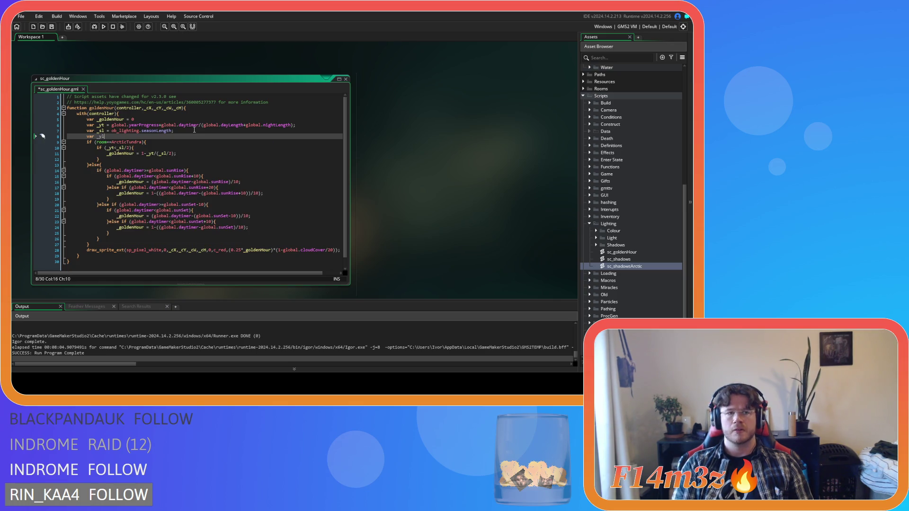
type(" = o")
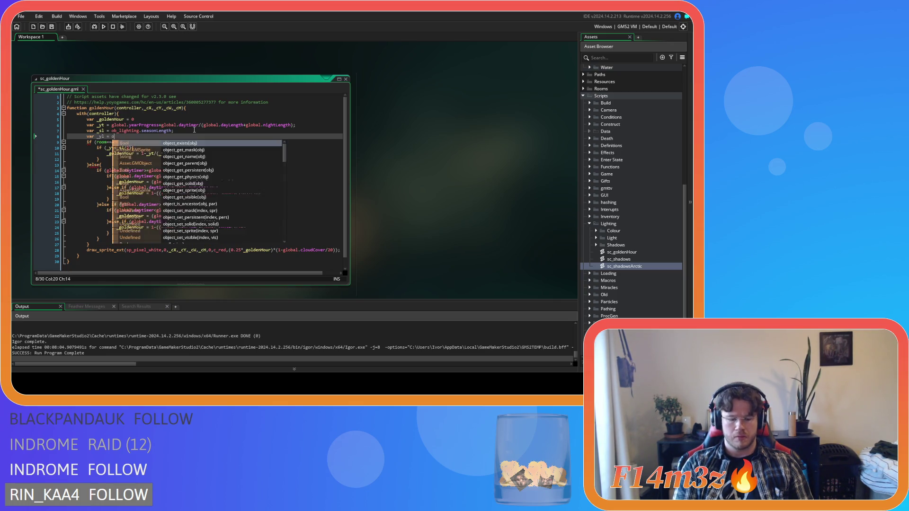
type("b_lighting")
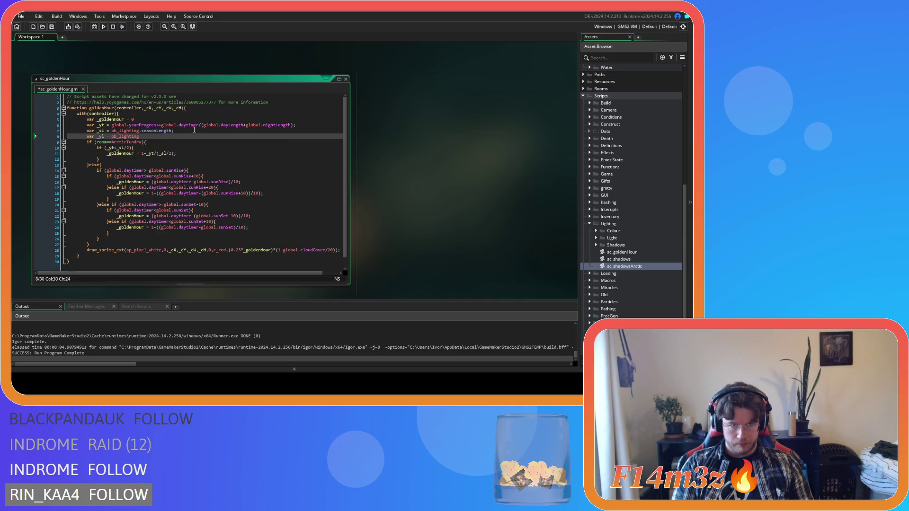
type(".yearLength")
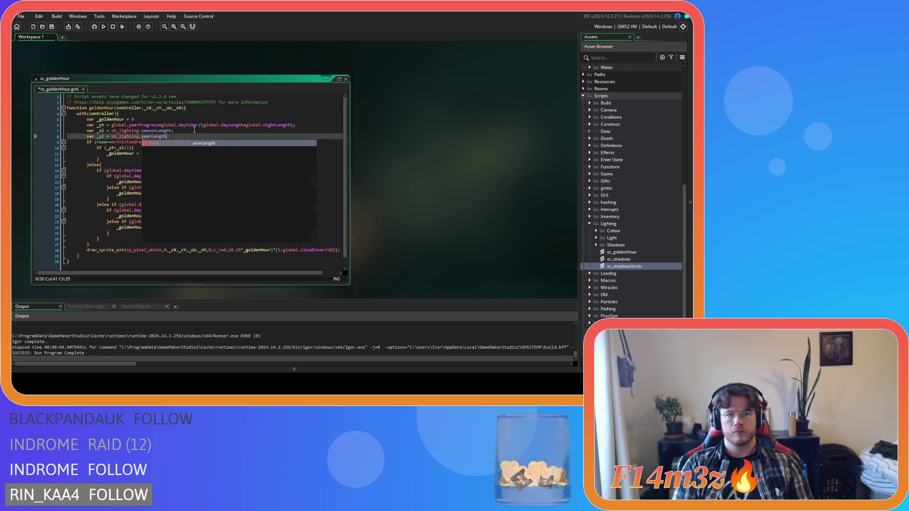
key("Return")
type(";")
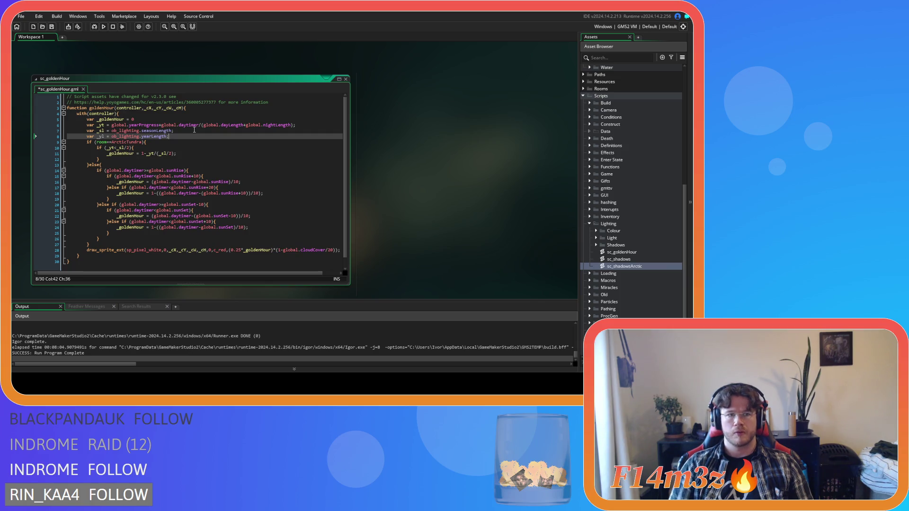
key("ctrl+s")
Paste the }else if (_yt>=_yl-_sl/2){ branch and work on the (_yt) expression on line 13
key("ctrl+v")
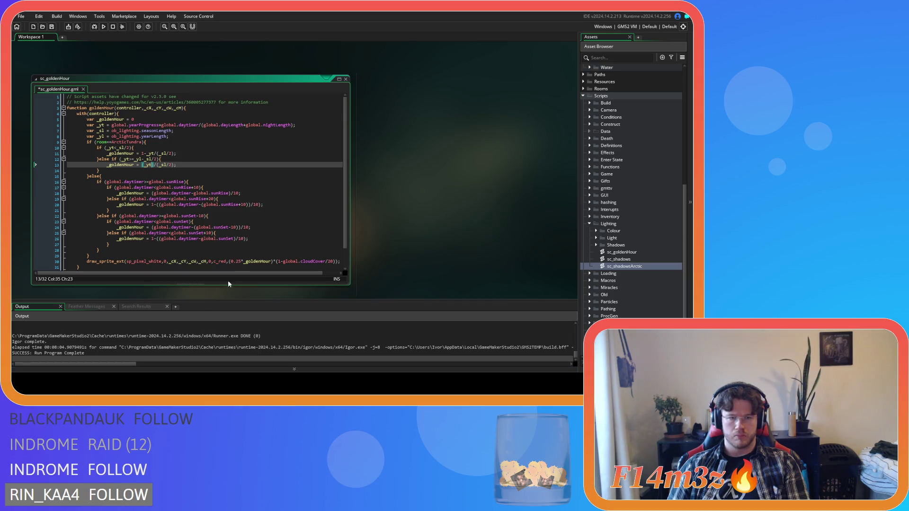
left_click(175, 165)
key("Left")
key("Left")
key("Left")
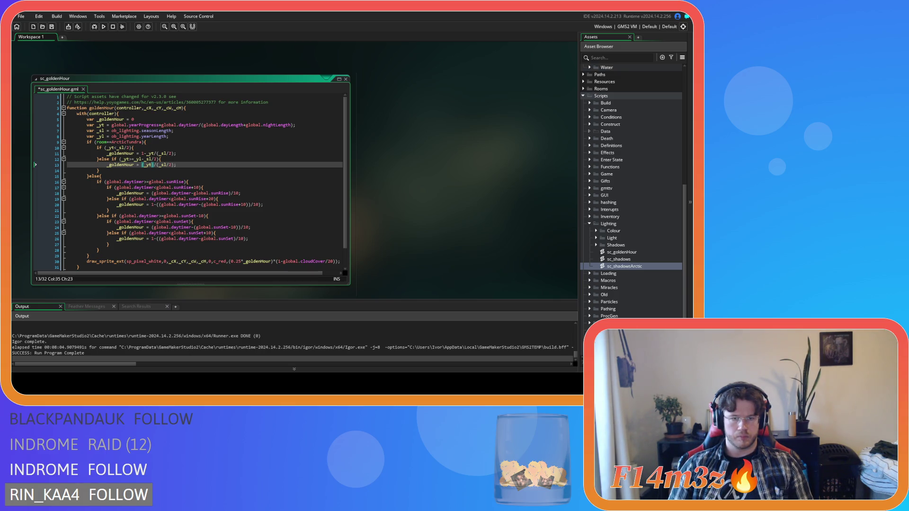
left_click(198, 168)
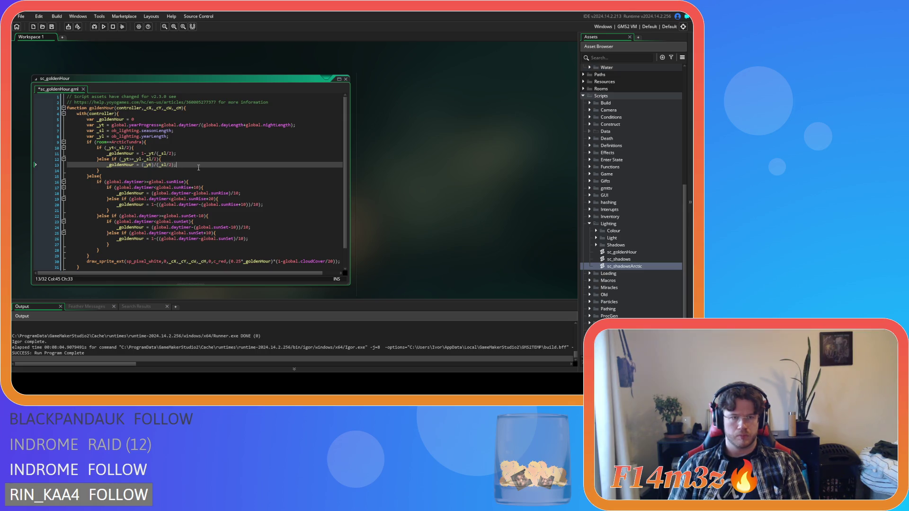
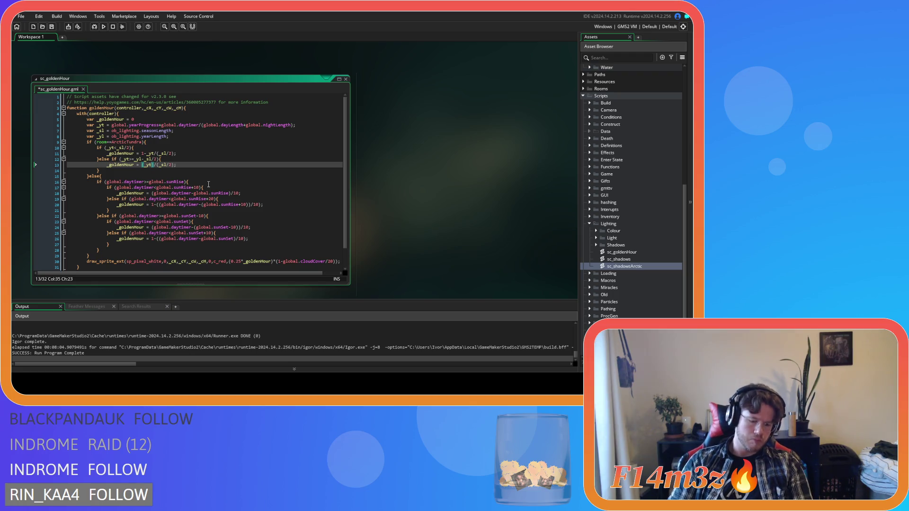
Insert -_yl-(_sl/ into the golden-hour formula on line 13 and save sc_goldenHour
type("-")
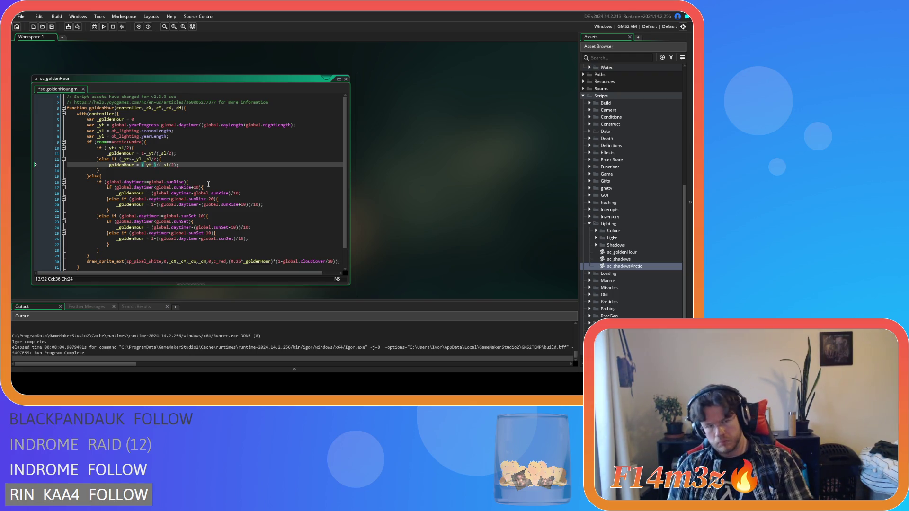
type("_yl")
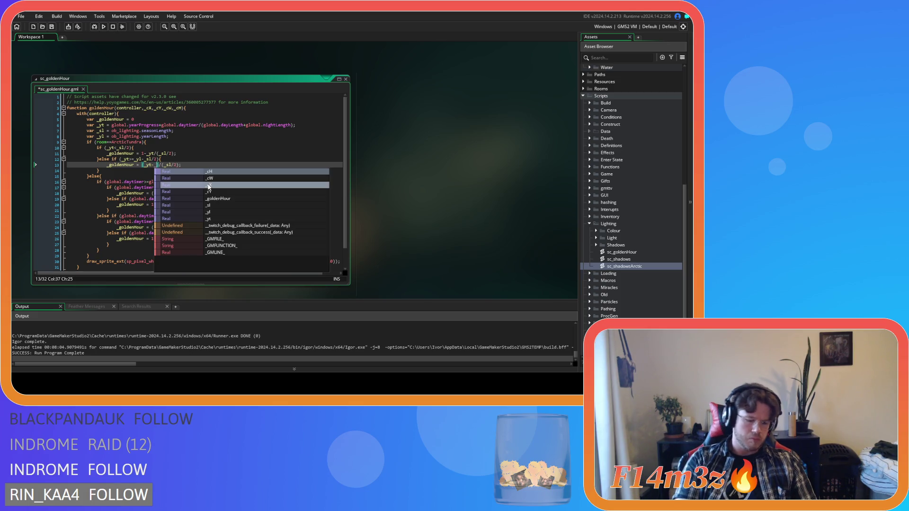
type("-(_sl/2")
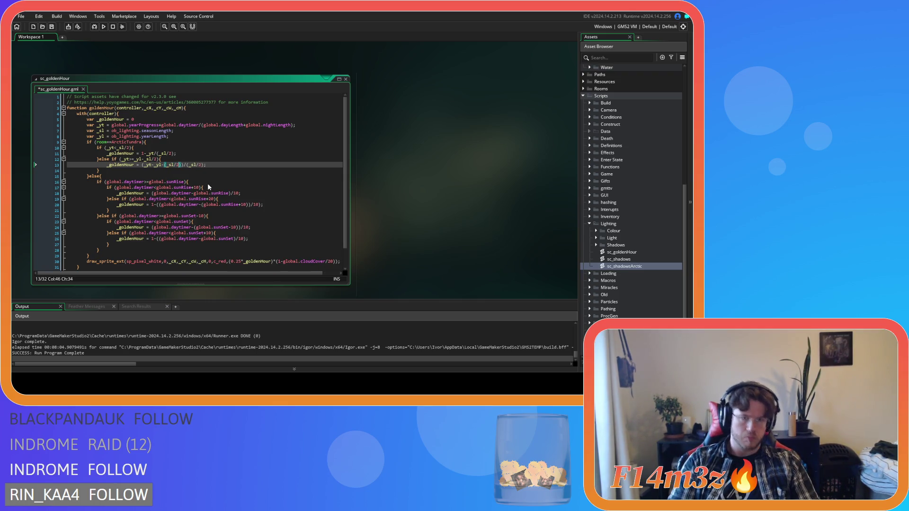
left_click(228, 165)
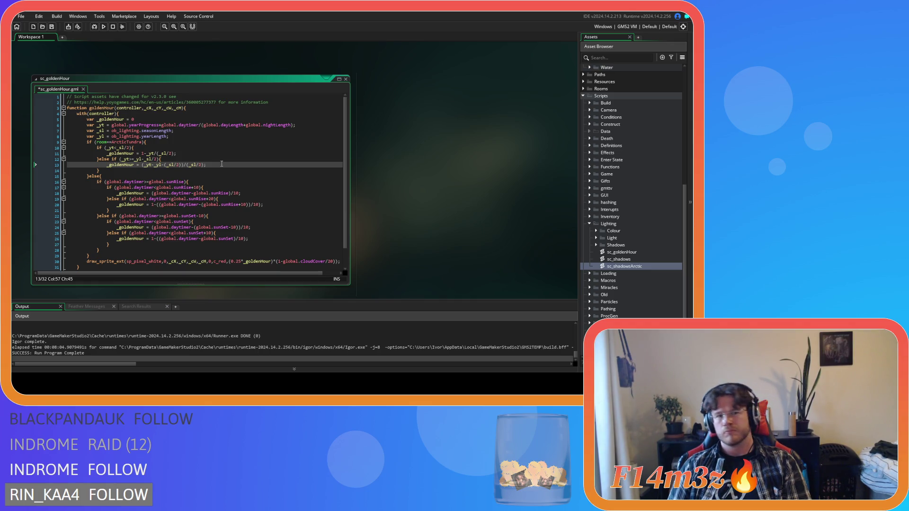
key("ctrl+s")
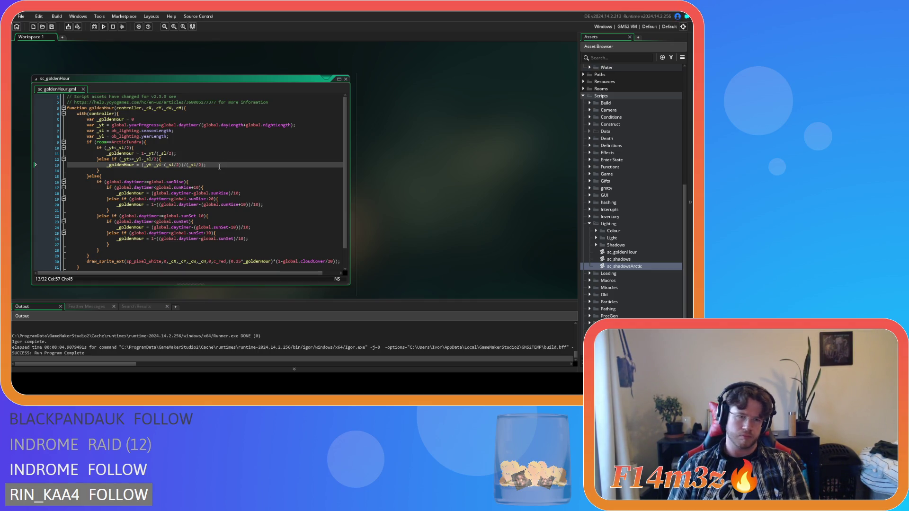
left_click(175, 163)
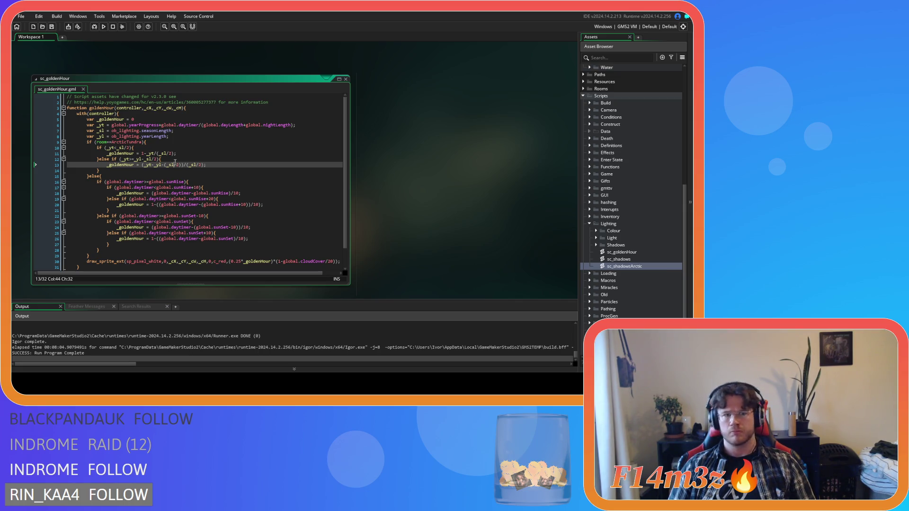
mouse_move(173, 163)
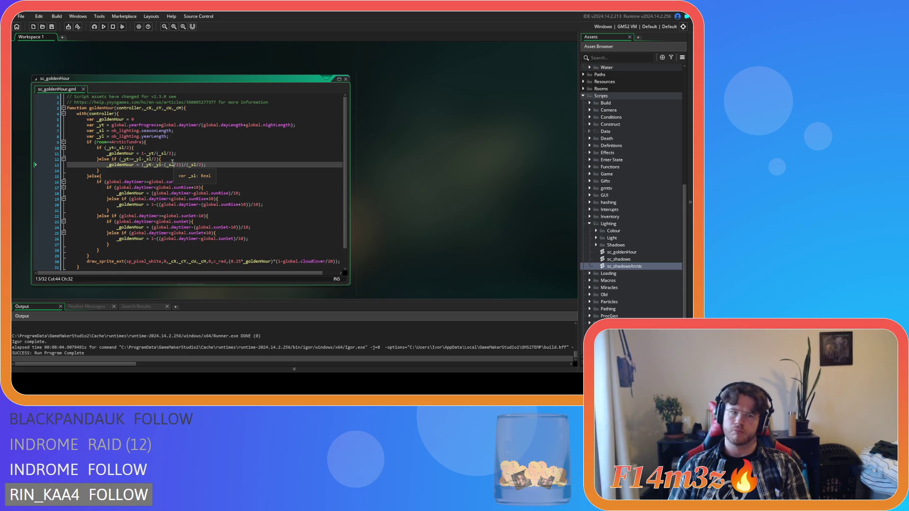
left_click(172, 163)
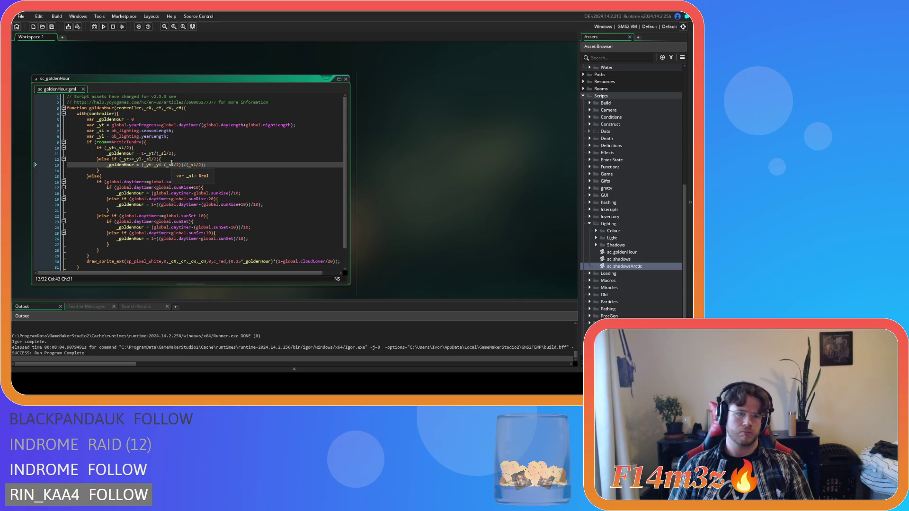
left_click(231, 171)
left_click(231, 164)
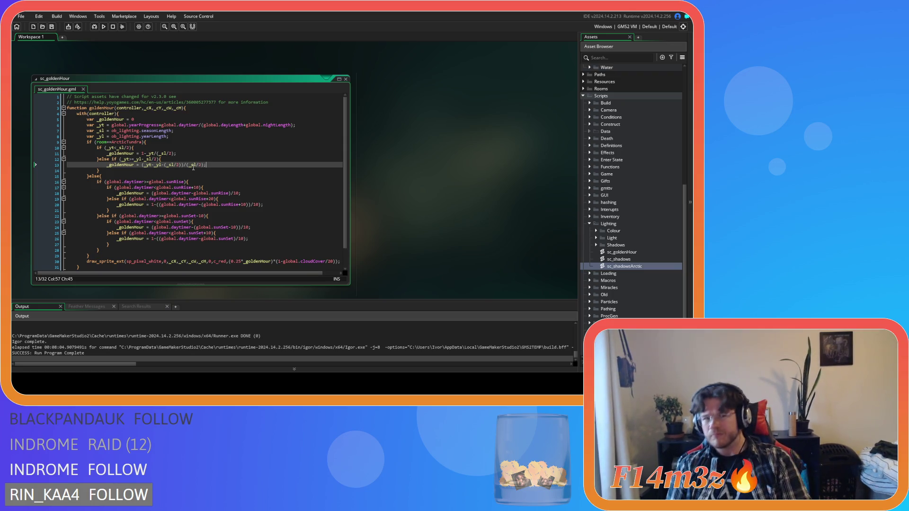
Wrap _yl-(_sl/2) in parentheses on line 13, giving _yt-(_yl-(_sl/2)) over (_sl/2), and save
left_click(155, 165)
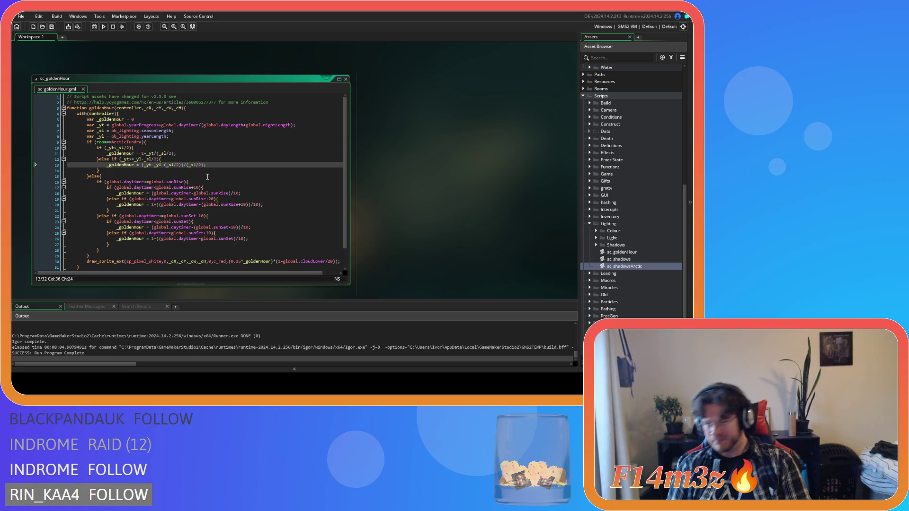
left_click(185, 164, "shift")
type("(")
left_click(186, 165)
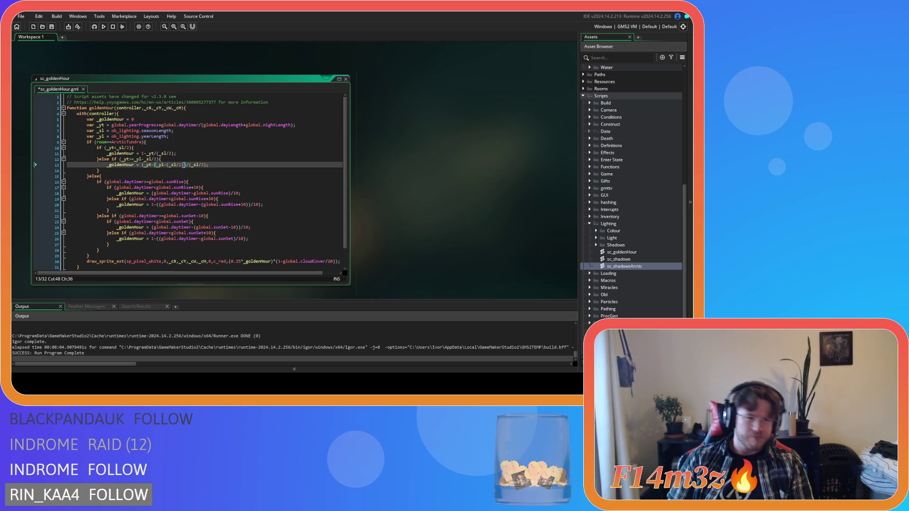
type(")")
left_click(229, 165)
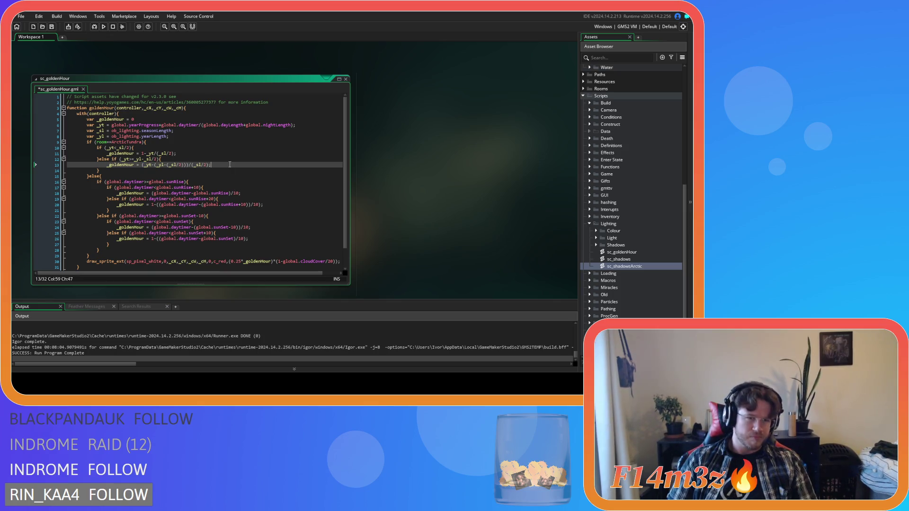
key("ctrl+s")
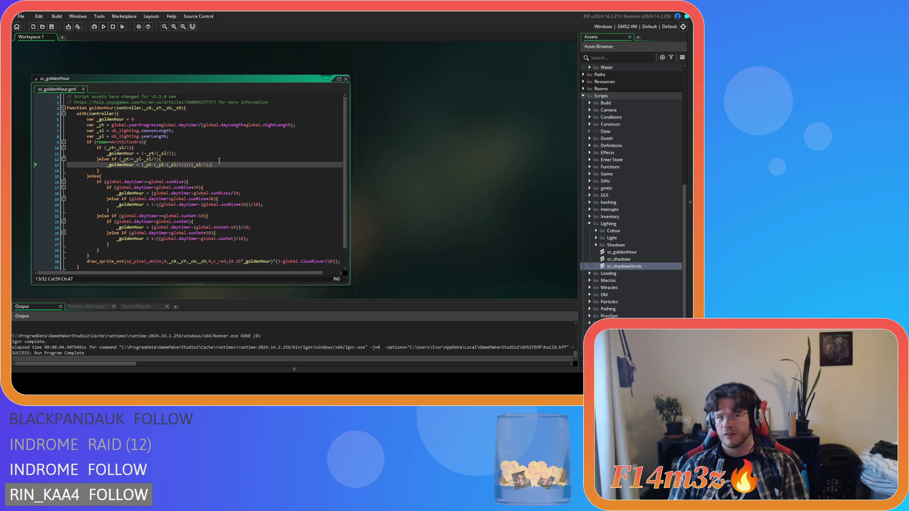
Build and run Entheogen with F5 and step through its title menu
key("F5")
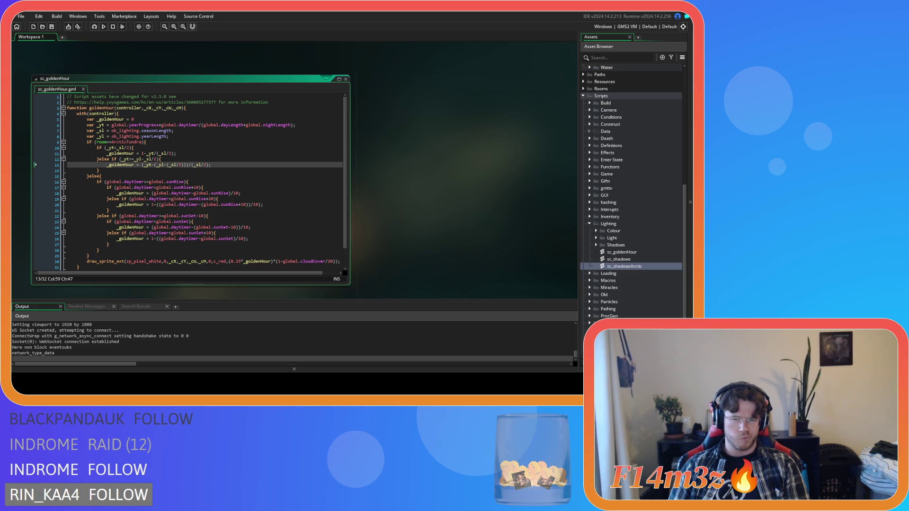
key("Return")
key("Return")
key("Return")
key("Escape")
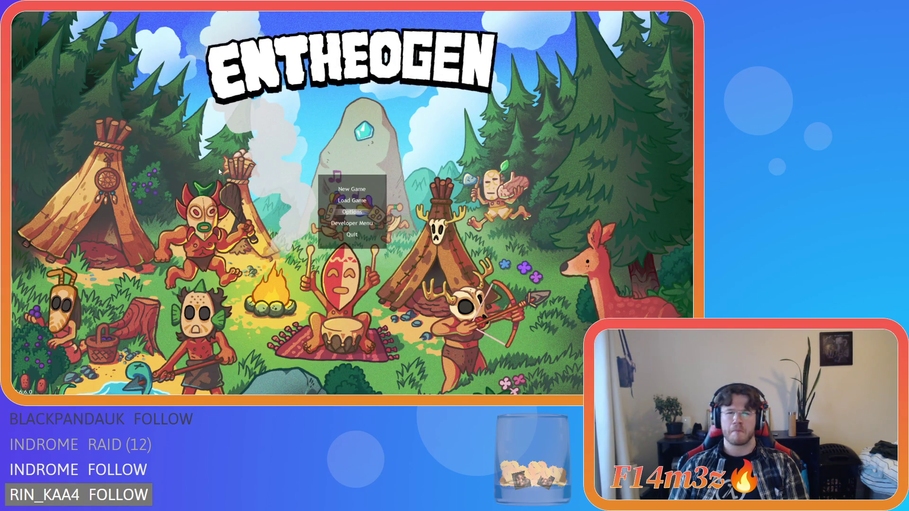
Pick Arctic Tundra as the level and generate the new world
key("Right")
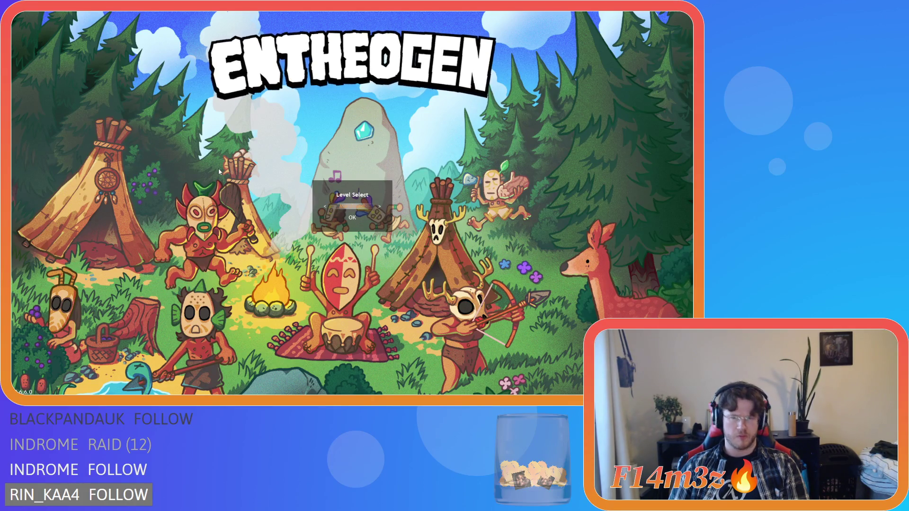
key("Return")
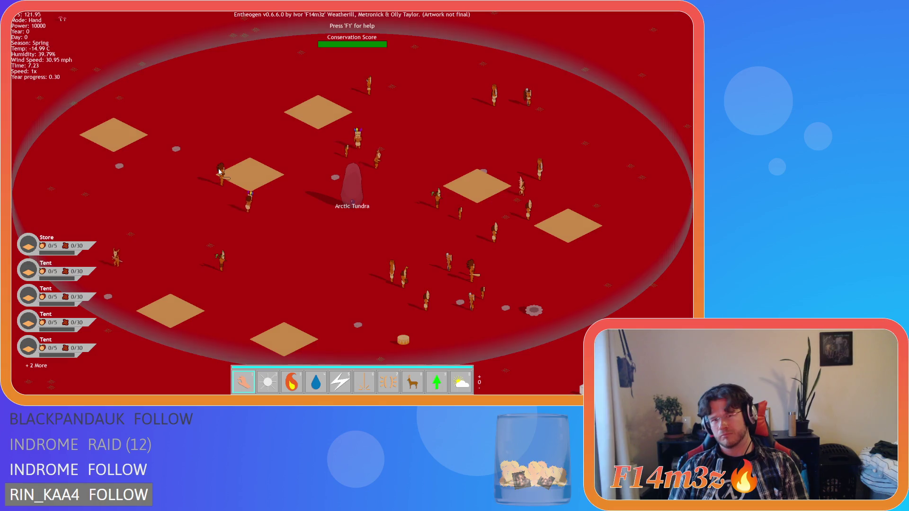
Survey the island and raise the simulation speed to 8x
key("Down")
key("Left")
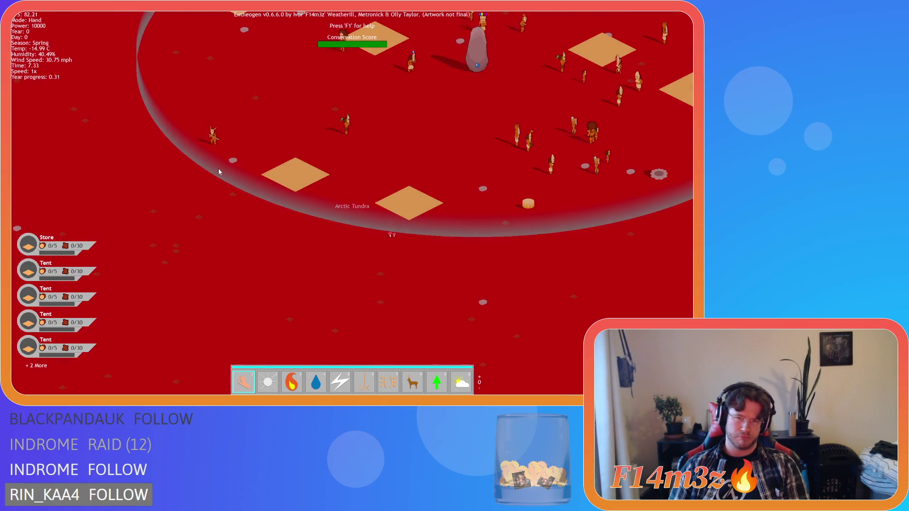
scroll(218, 169, "down", 5)
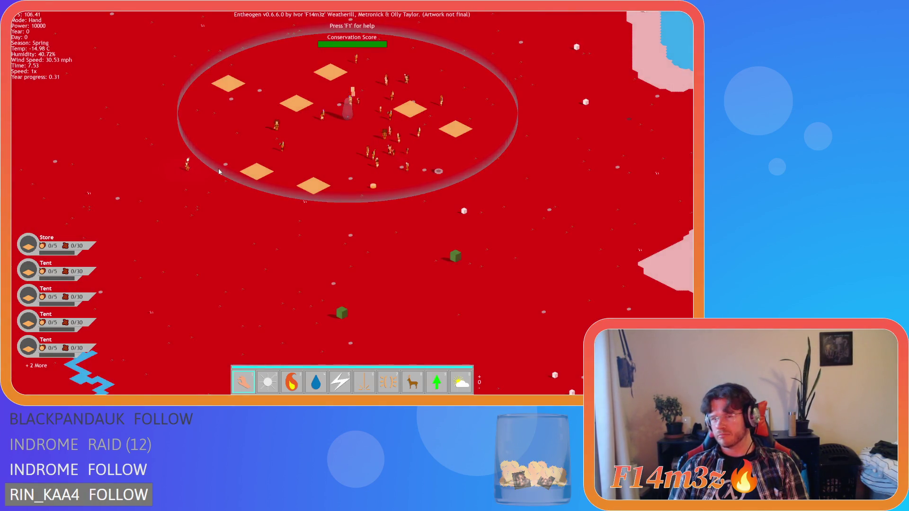
scroll(218, 171, "up", 3)
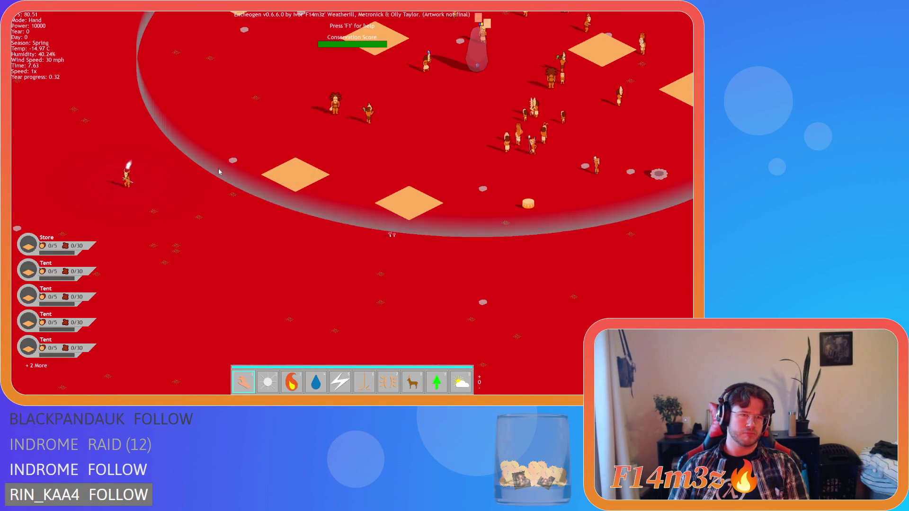
scroll(218, 172, "down", 3)
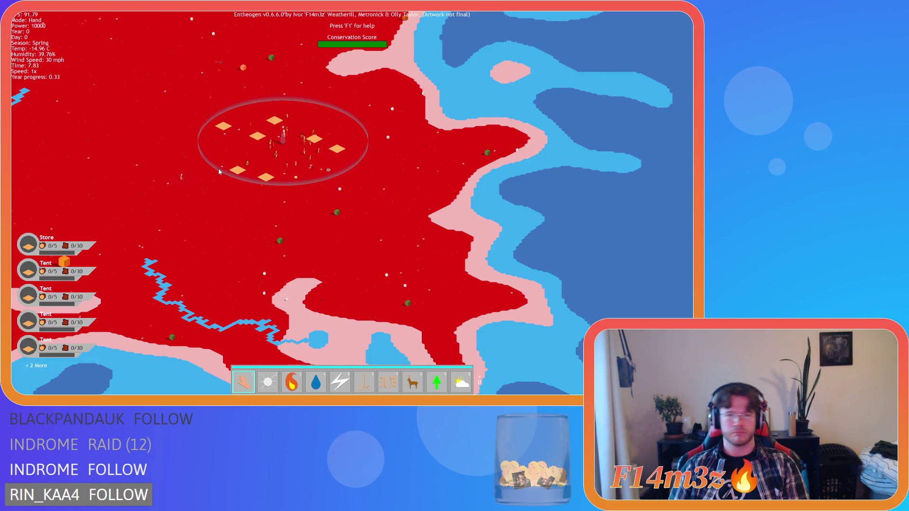
key("Left")
key("Left")
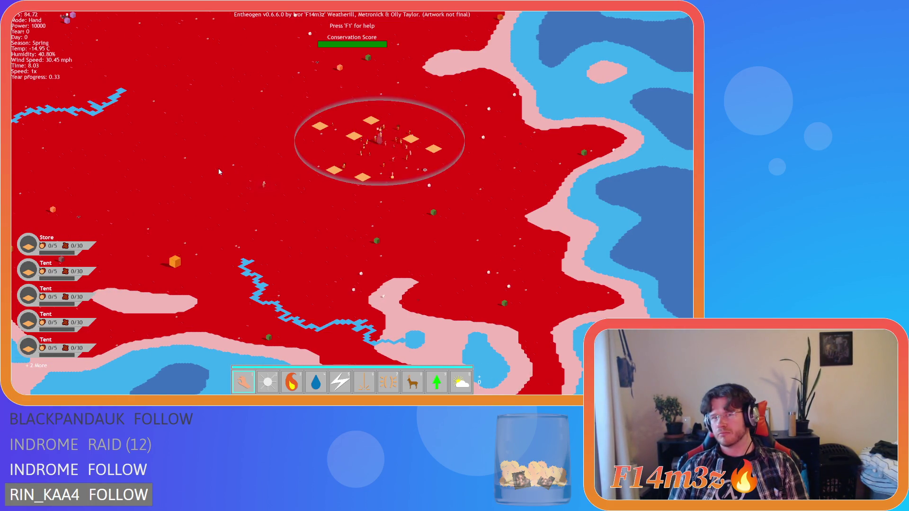
key("plus")
key("plus")
key("plus")
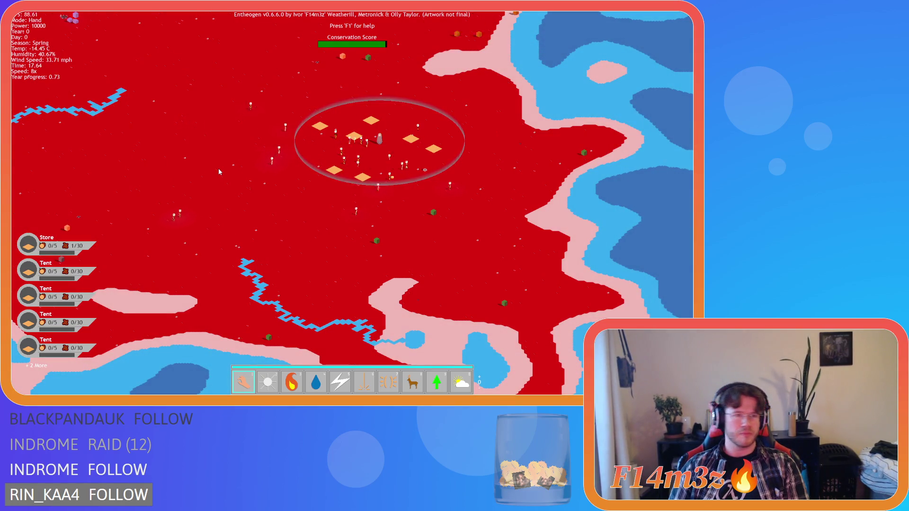
Pan the map to follow the camp and centre the village
key("w+a")
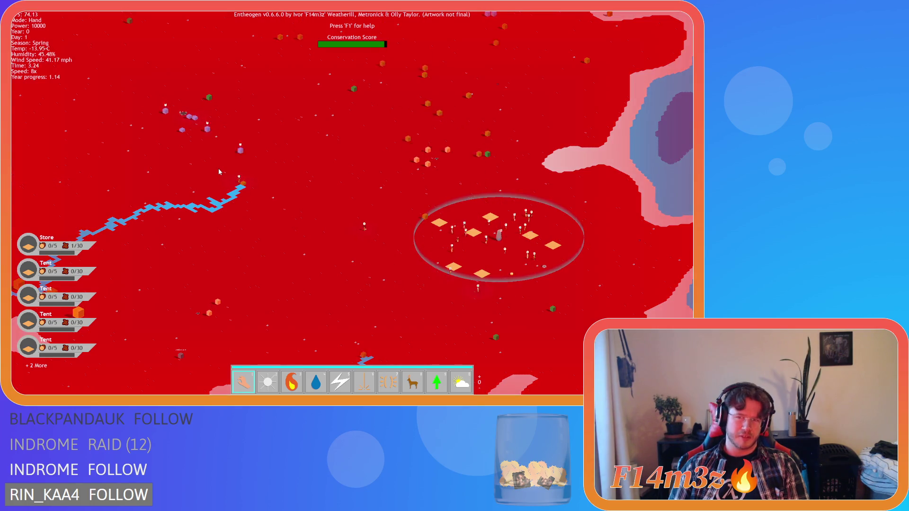
key("d")
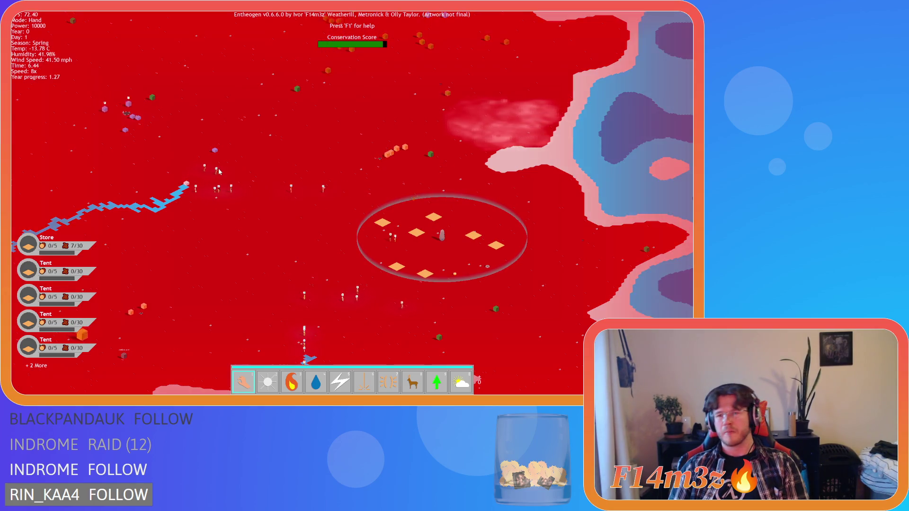
scroll(284, 227, "up", 3)
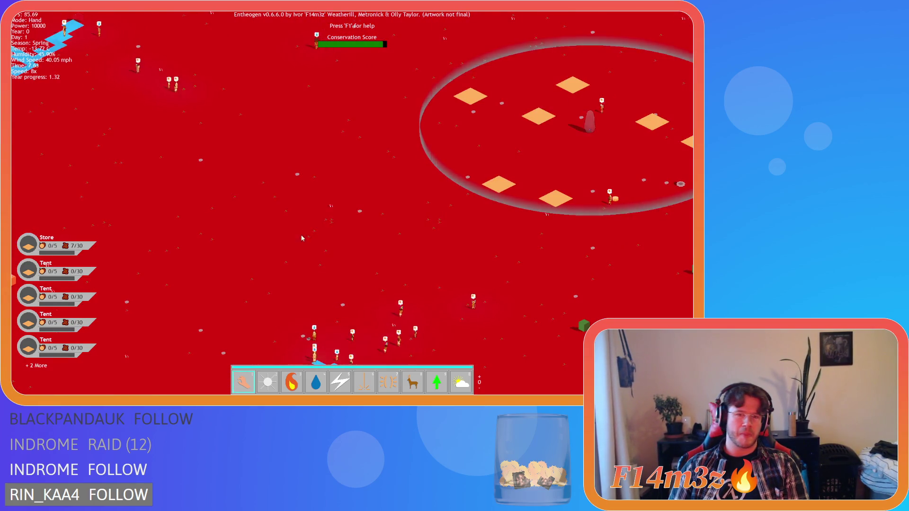
key("d")
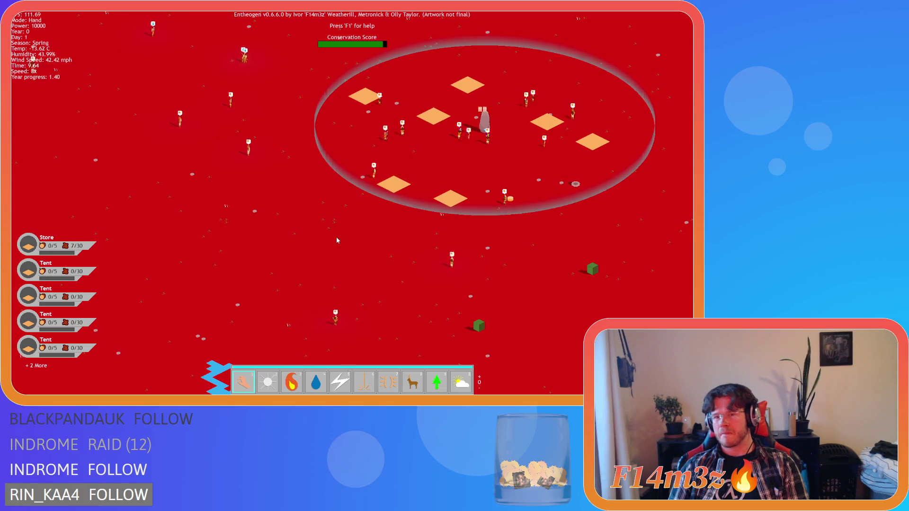
Zoom and pan across the village while the tribe dies out to Game Over
scroll(337, 237, "down", 3)
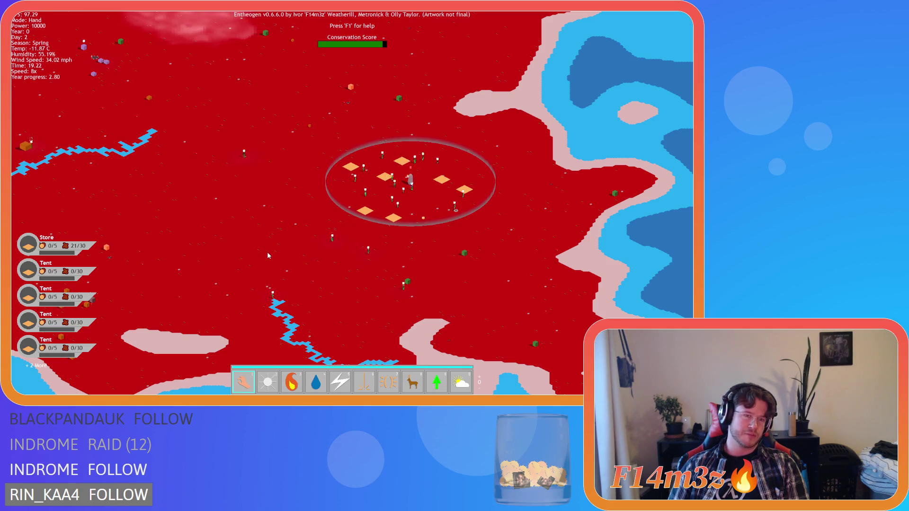
scroll(268, 256, "up", 3)
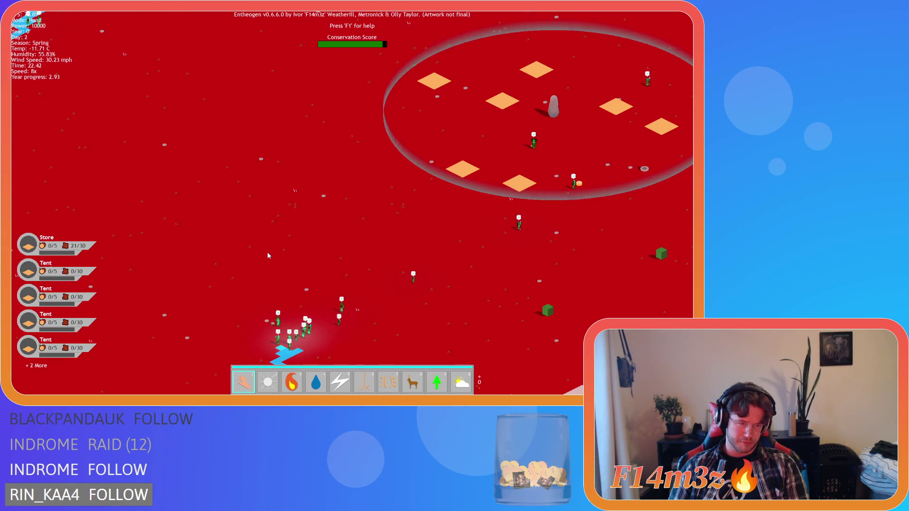
scroll(268, 256, "down", 5)
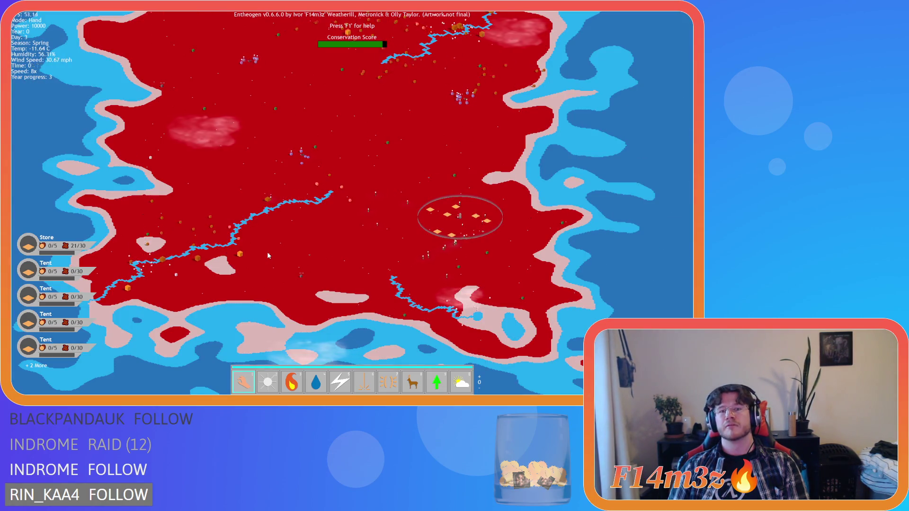
scroll(267, 256, "up", 5)
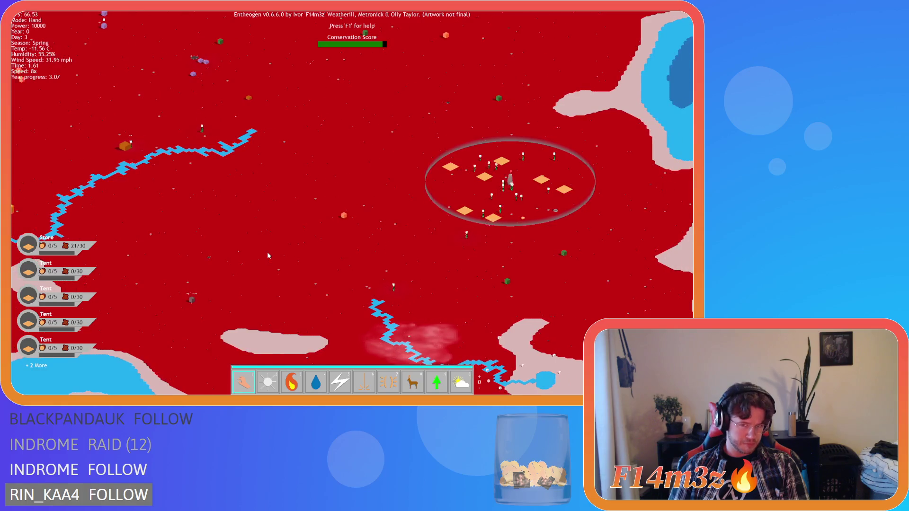
key("d")
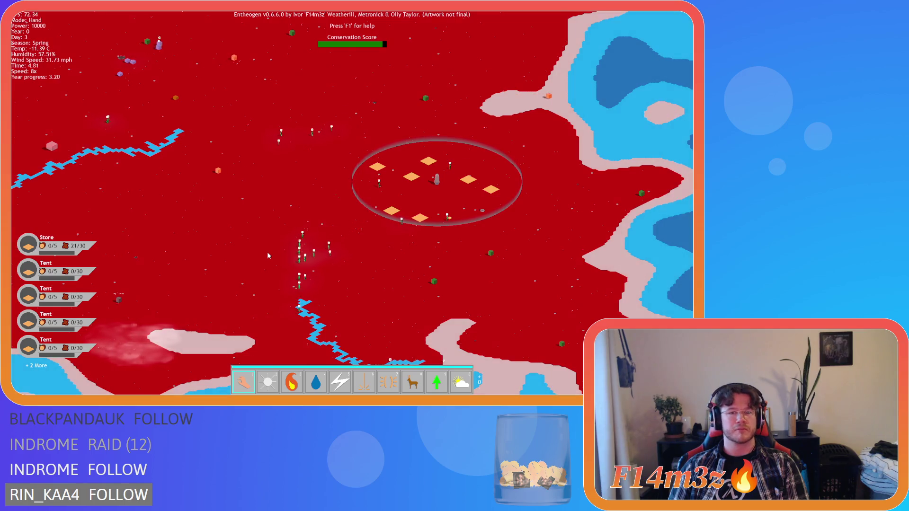
scroll(267, 256, "up", 5)
scroll(268, 255, "down", 1)
scroll(267, 255, "down", 4)
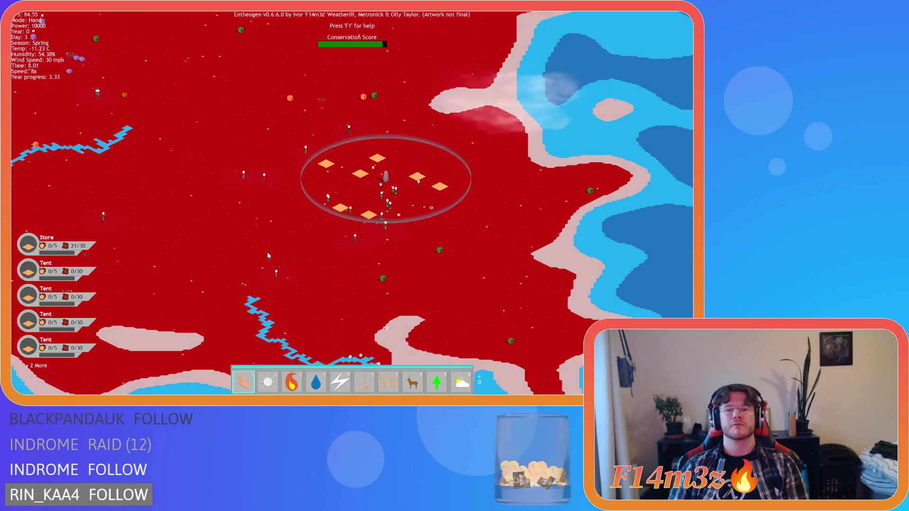
scroll(258, 269, "up", 4)
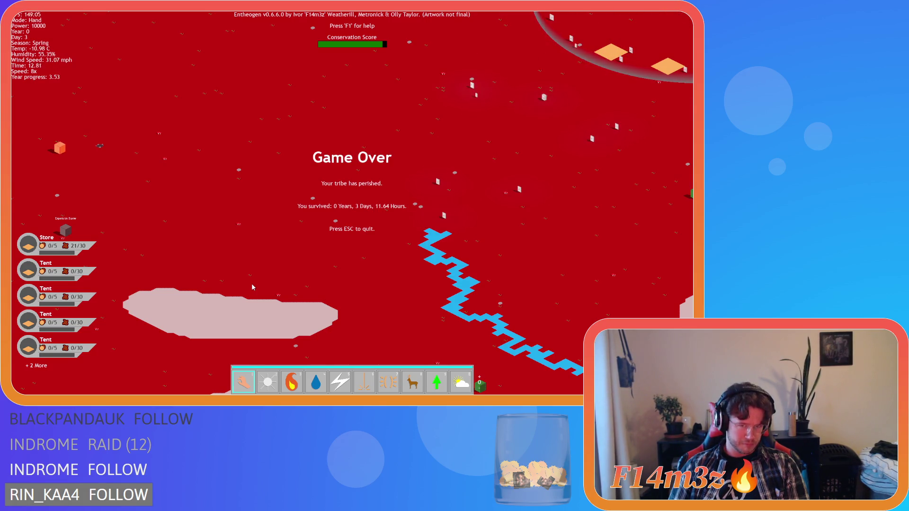
Move the view with E, then press Esc to bring up the quit prompt
scroll(251, 284, "down", 2)
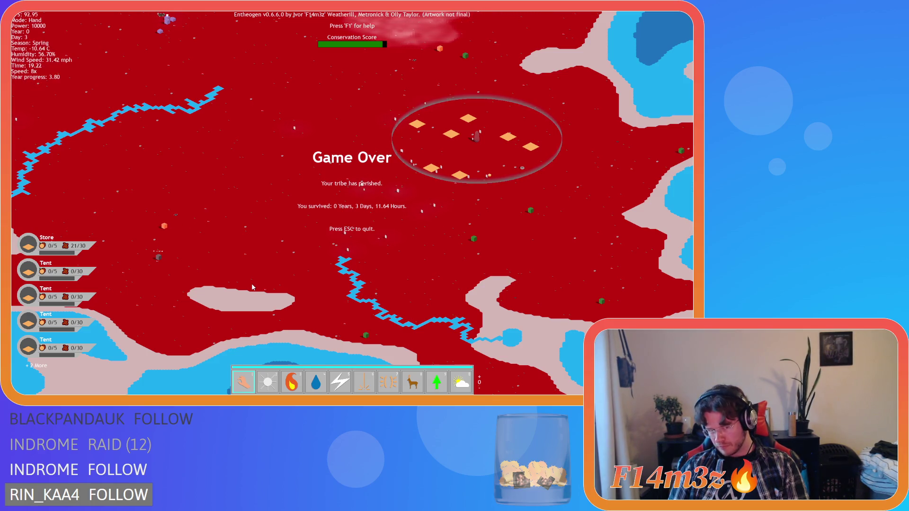
key("e")
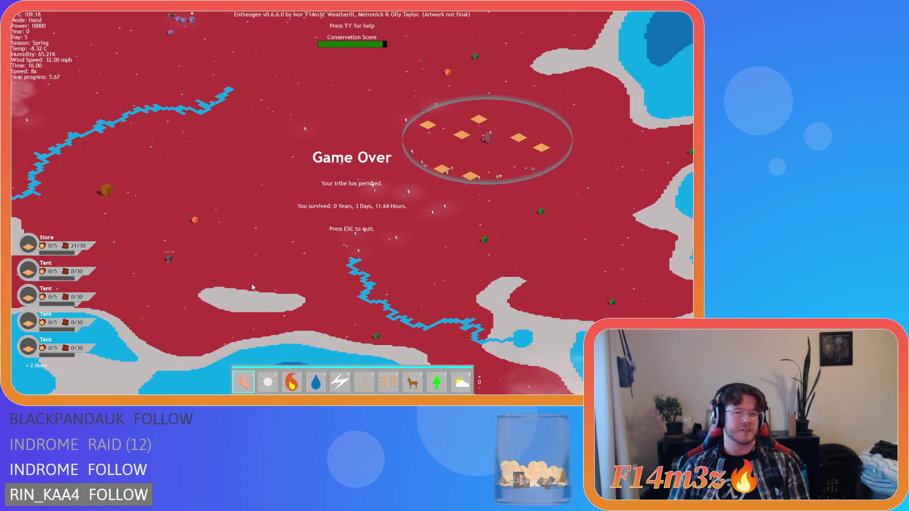
key("Escape")
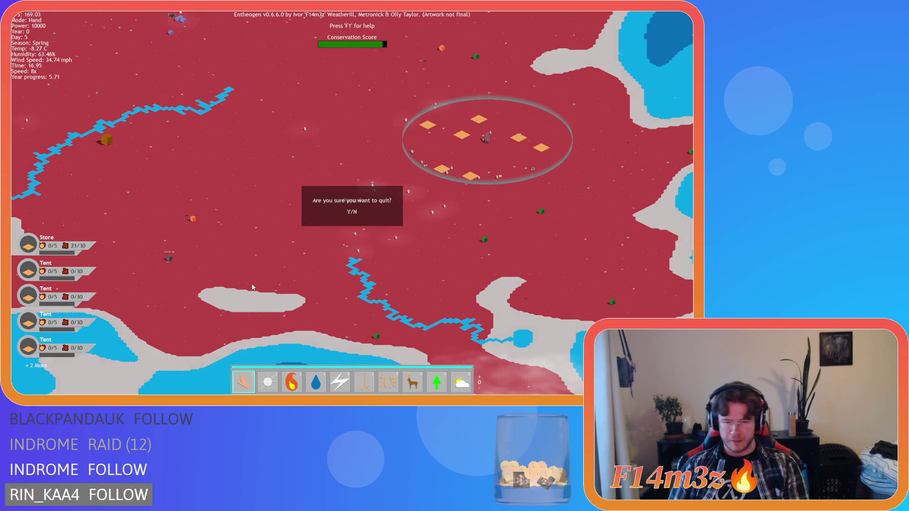
Confirm quitting the game with Y and return to the script editor
key("y")
left_click(175, 198)
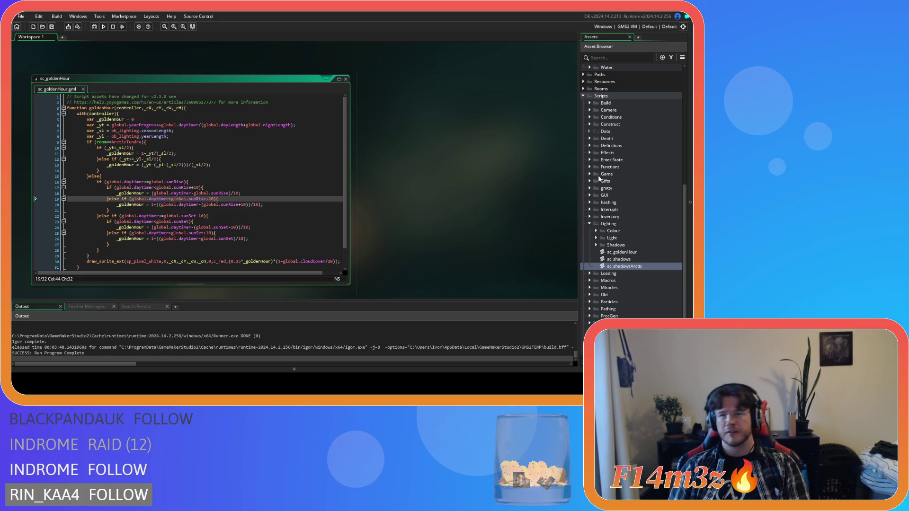
scroll(592, 180, "up", 5)
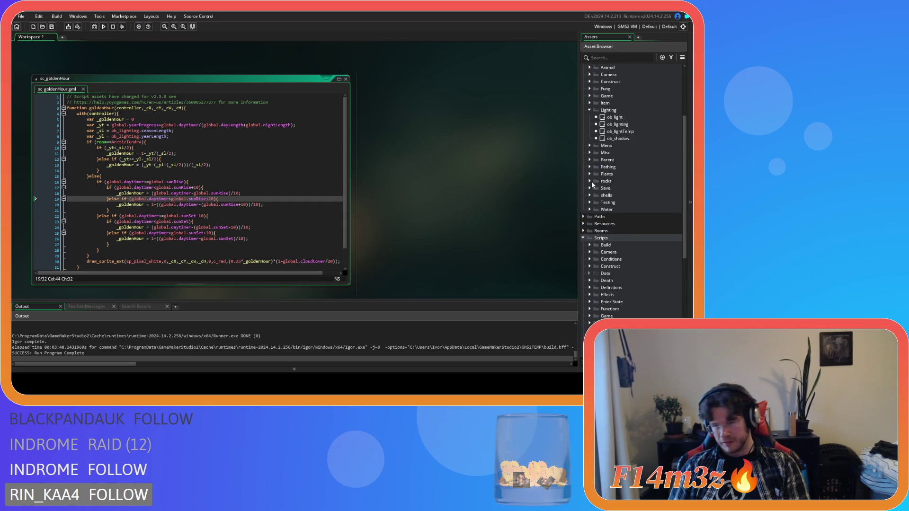
Make ob_lighting's Create event start in Winter instead of Spring, then run the game
double_click(617, 125)
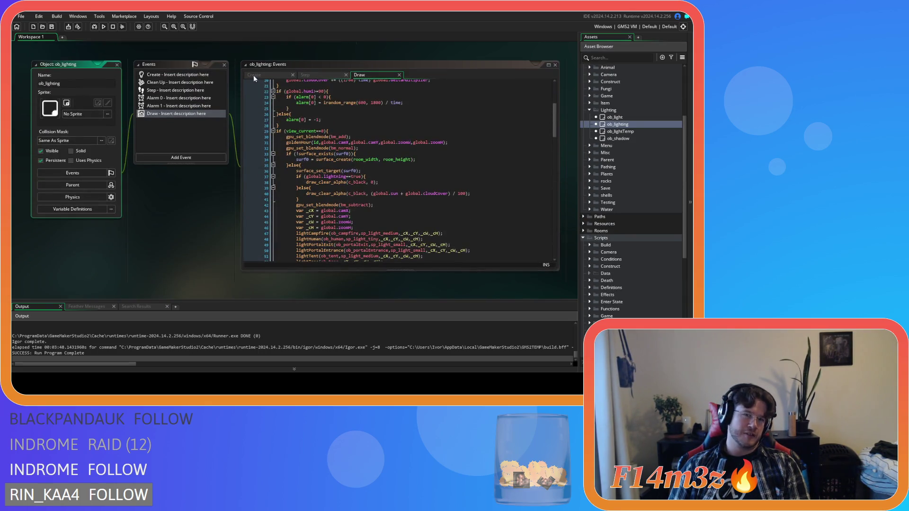
scroll(332, 179, "down", 5)
left_click(356, 170)
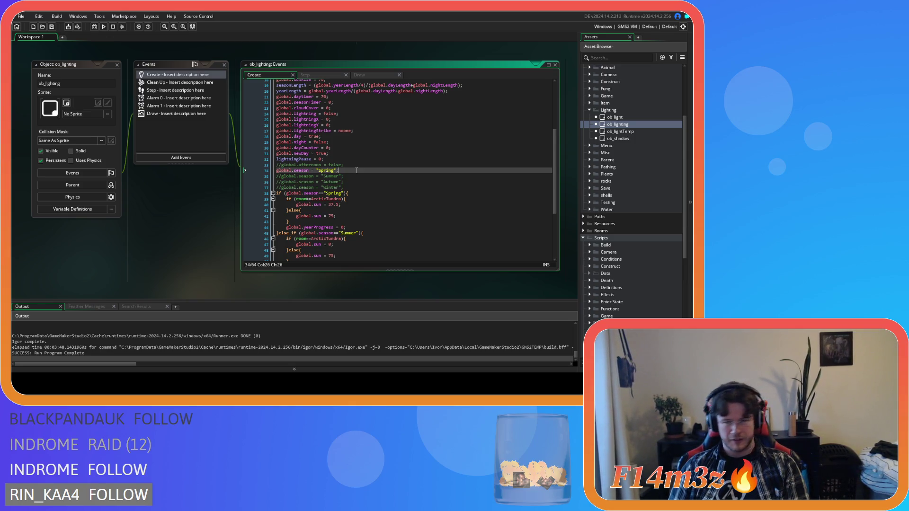
key("ctrl+z")
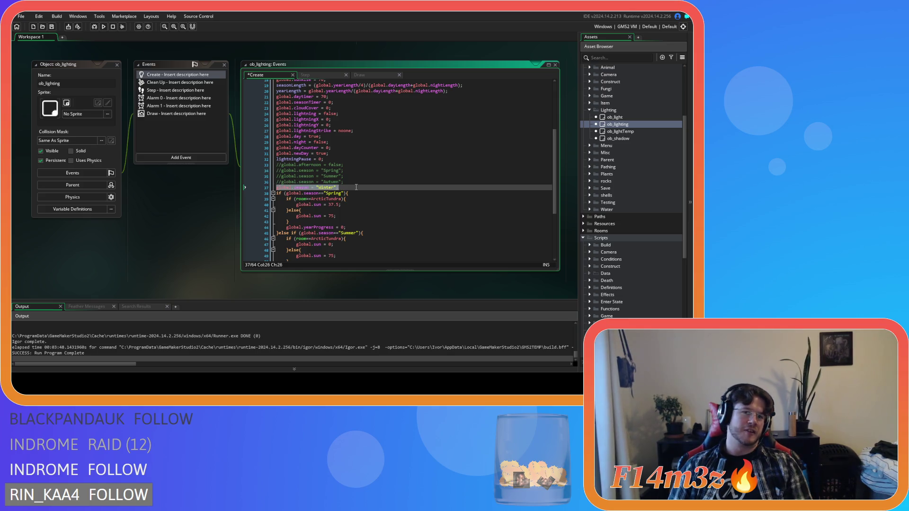
key("F5")
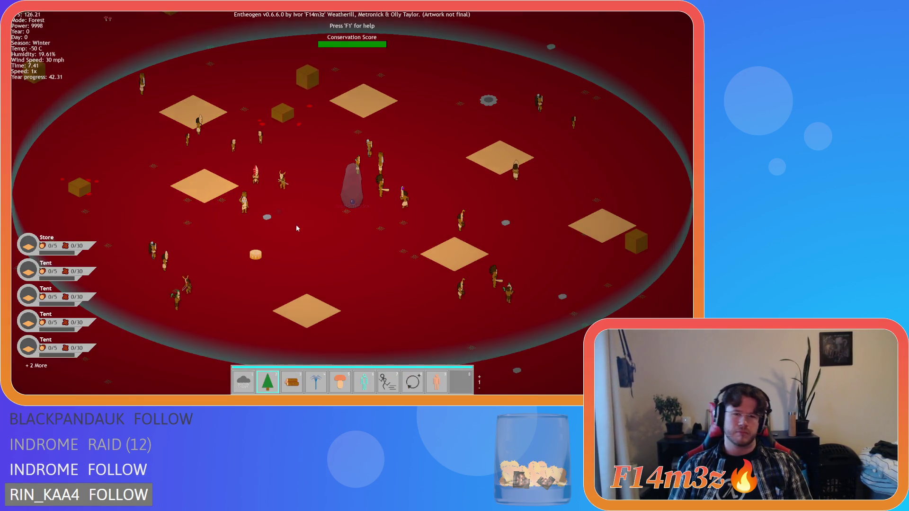
Place a fountain beside the settlement's central stone, then return to Hand mode
key("3")
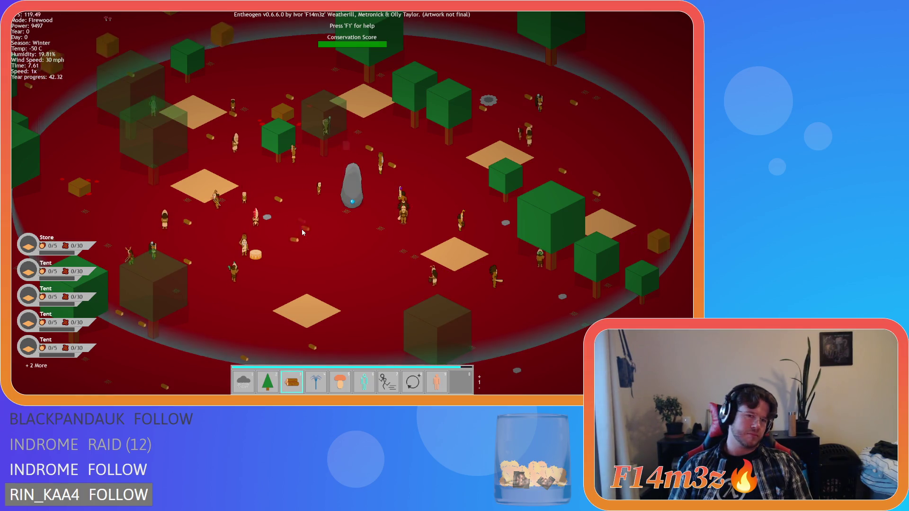
key("5")
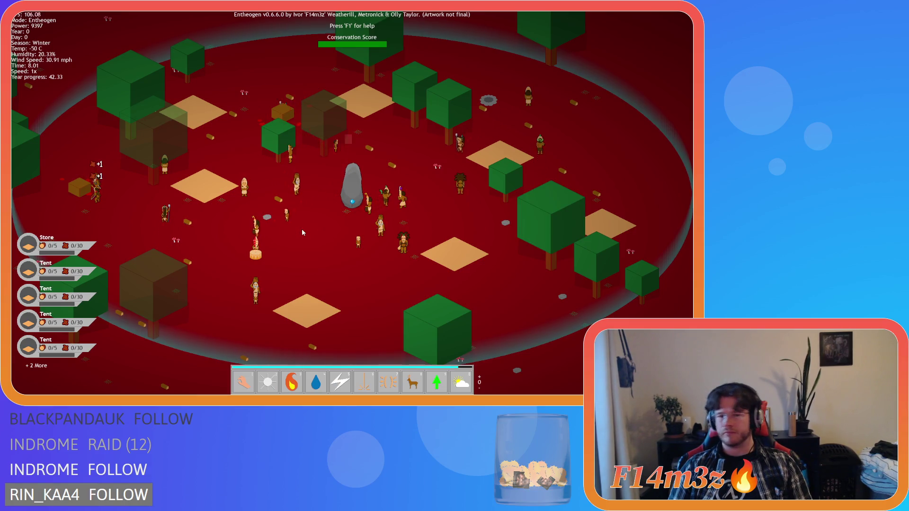
key("4")
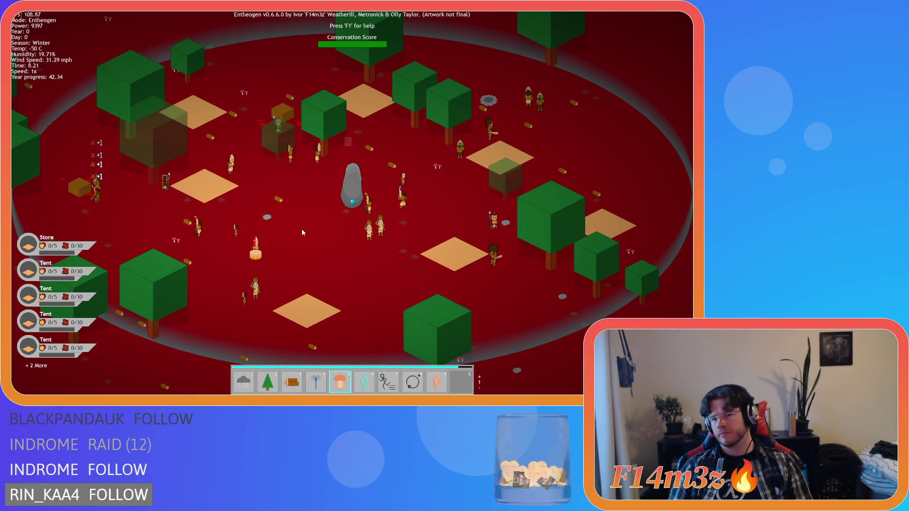
left_click(305, 229)
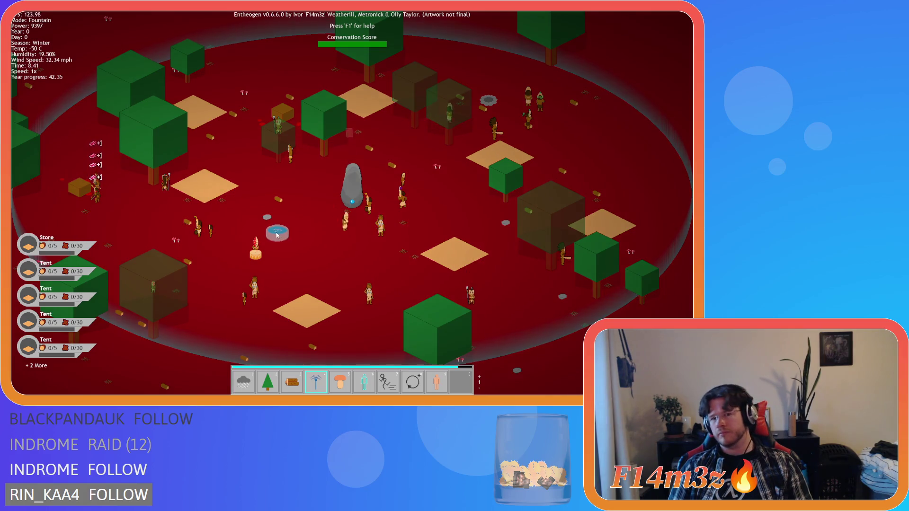
key("d")
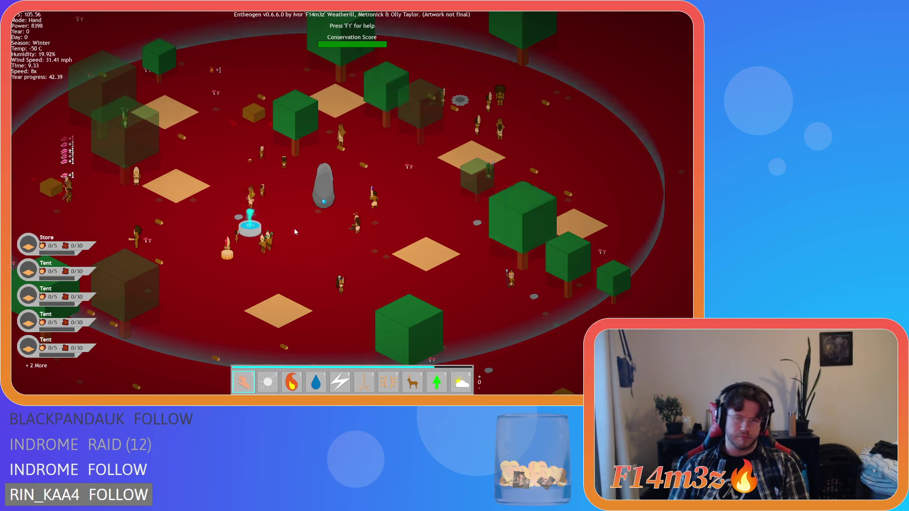
Raise the simulation speed to 8x and zoom around the winter camp
key("plus")
key("plus")
key("plus")
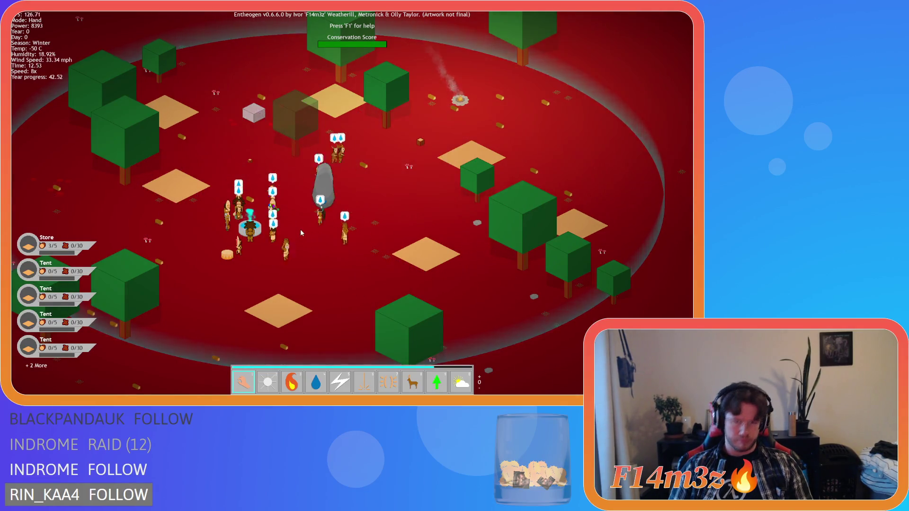
scroll(300, 229, "down", 3)
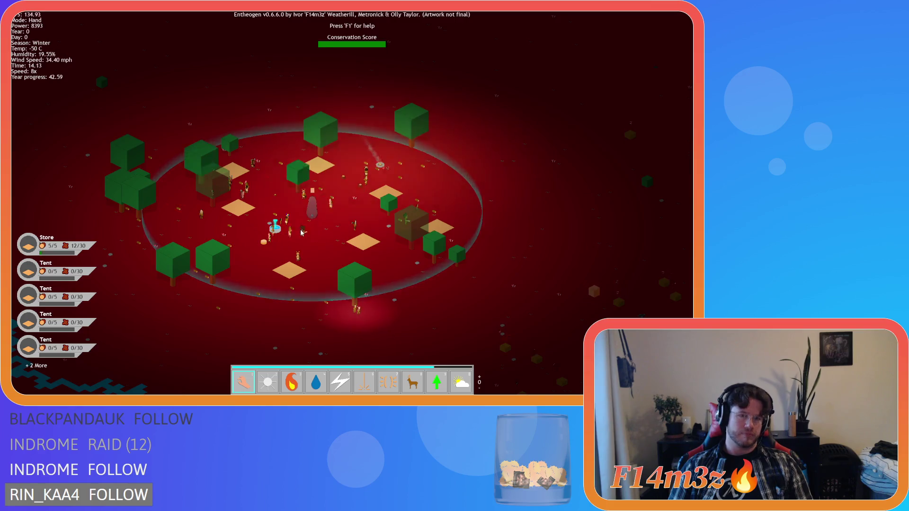
scroll(300, 229, "up", 3)
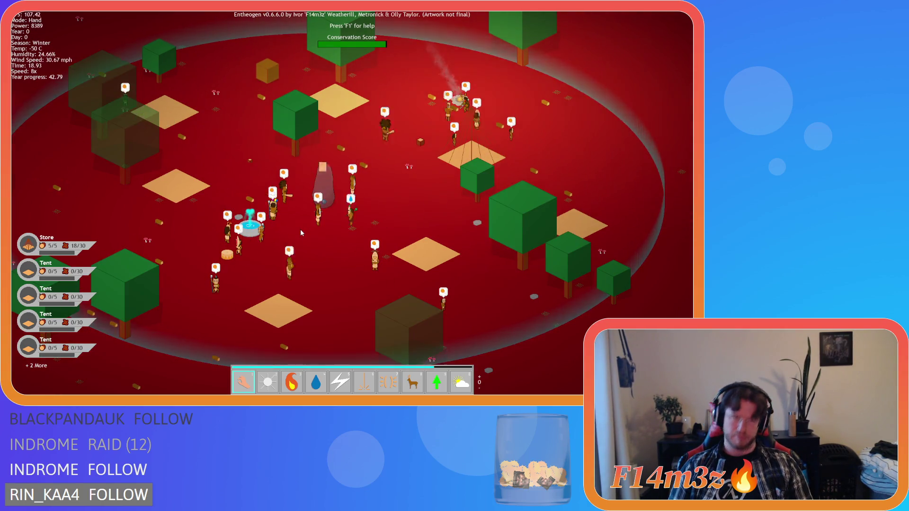
scroll(301, 232, "down", 3)
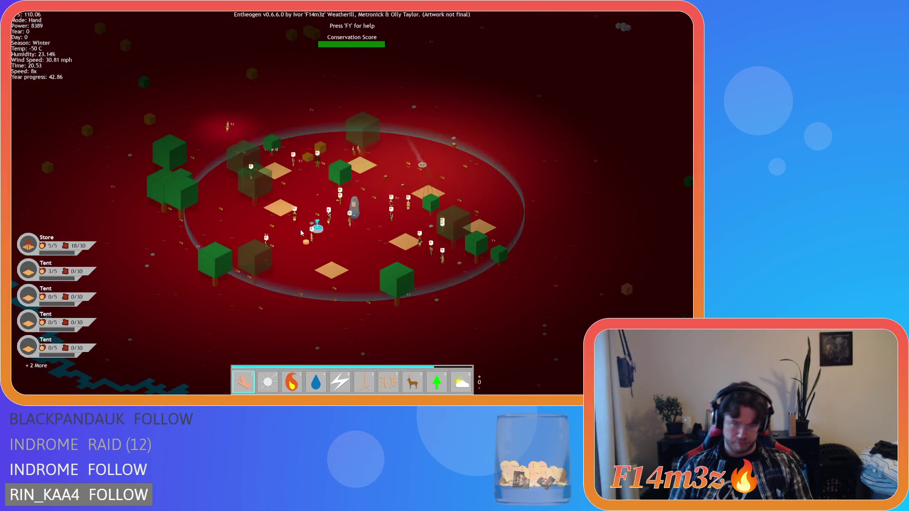
scroll(301, 232, "up", 3)
scroll(301, 232, "down", 5)
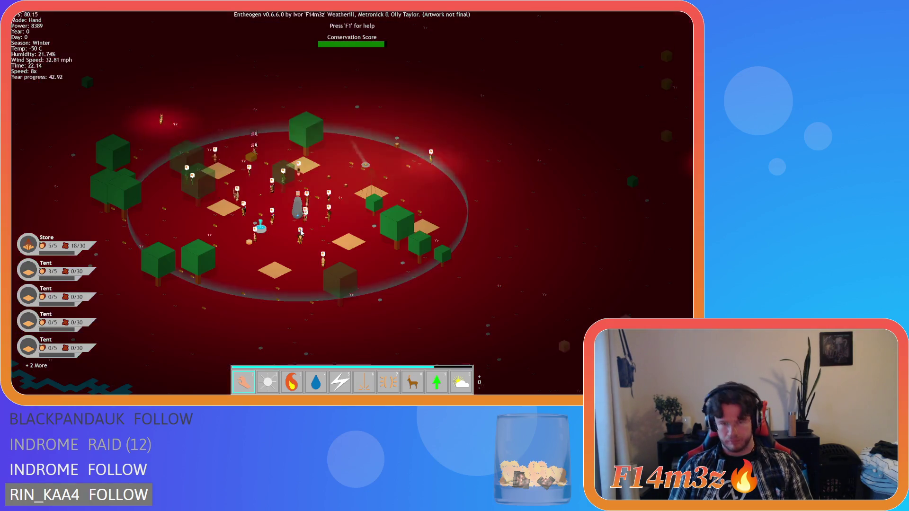
scroll(301, 233, "up", 2)
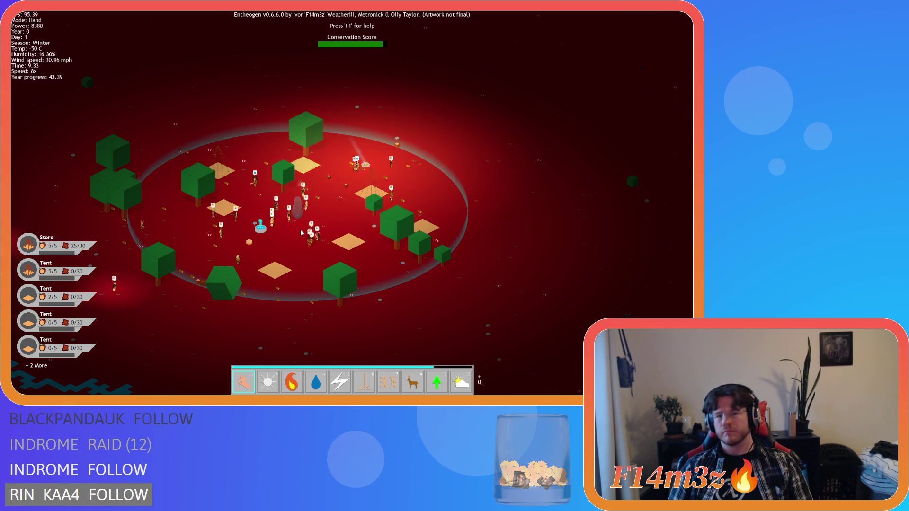
Pan across the village and open the Tribe overview listing 23 followers
scroll(300, 229, "up", 3)
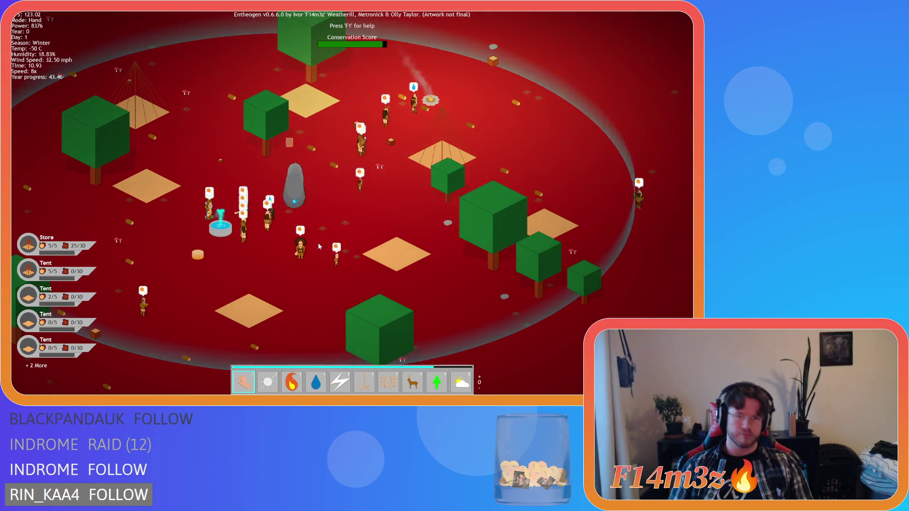
key("a")
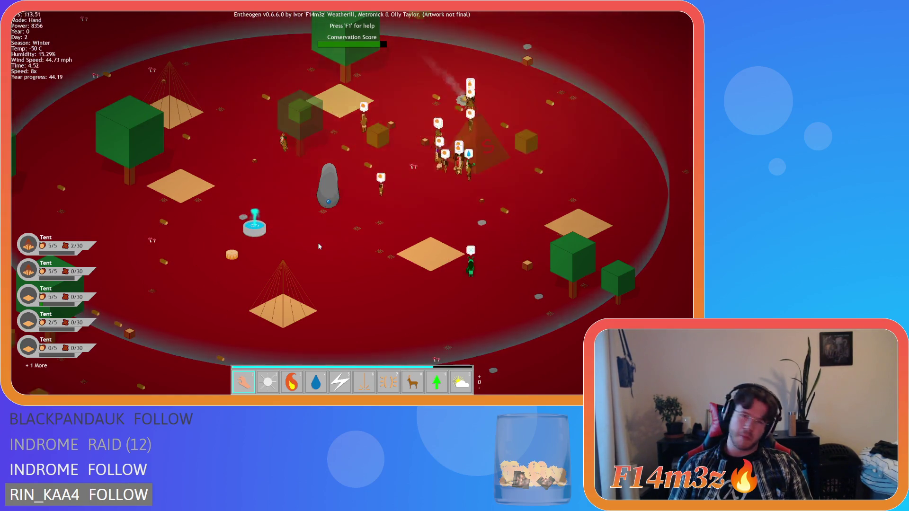
key("t")
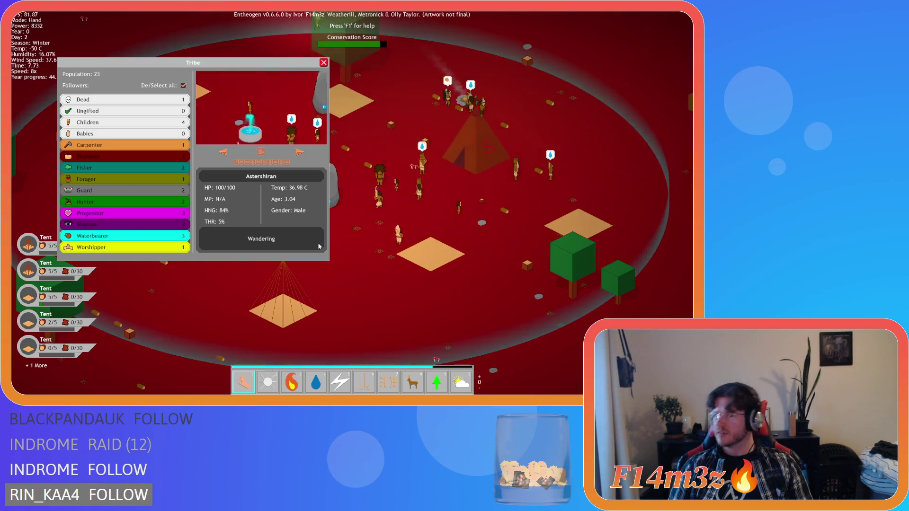
Close the Tribe overview so the tundra village keeps running at 8x while tents go up
key("t")
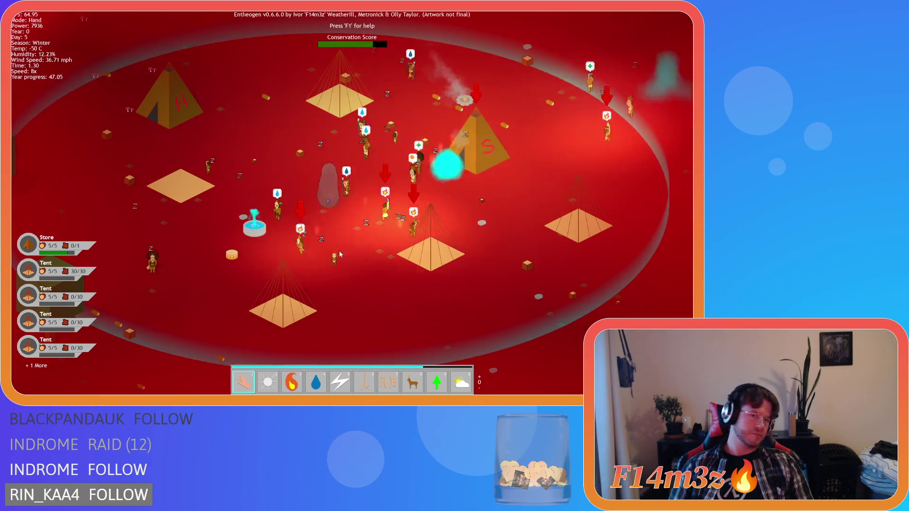
At 1x, douse the burning S tent and the burning villagers by the stone, right and far left
key("minus")
key("minus")
key("minus")
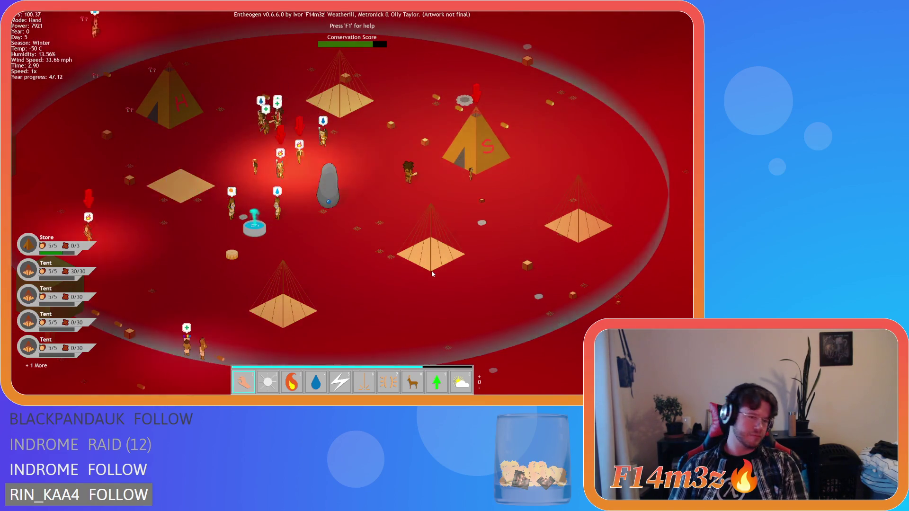
key("4")
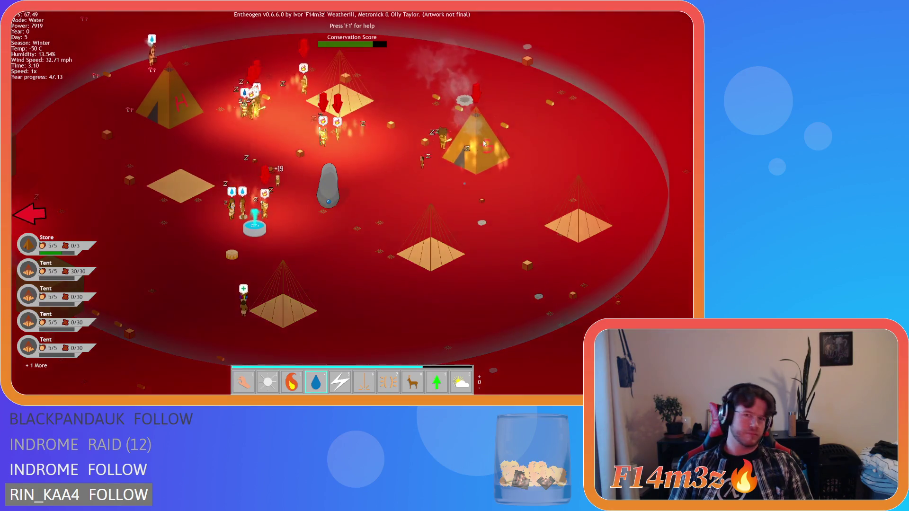
left_click(468, 135)
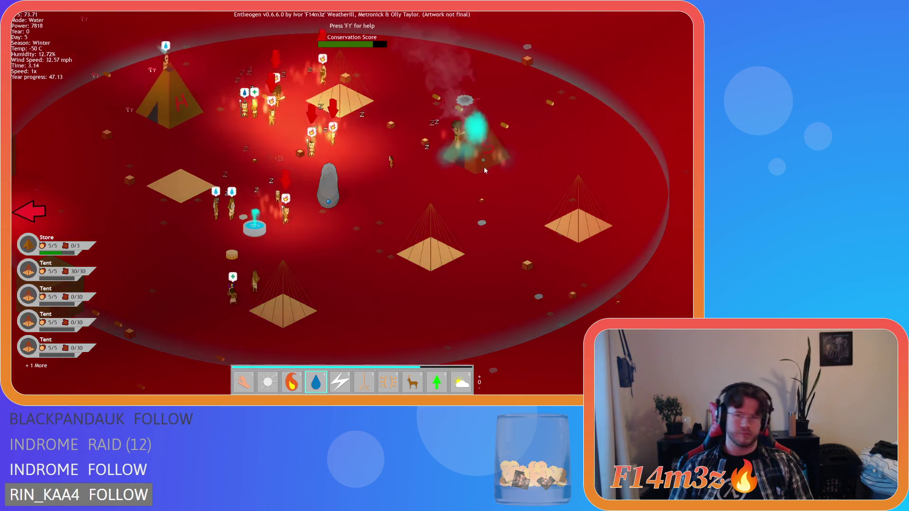
left_click(303, 185)
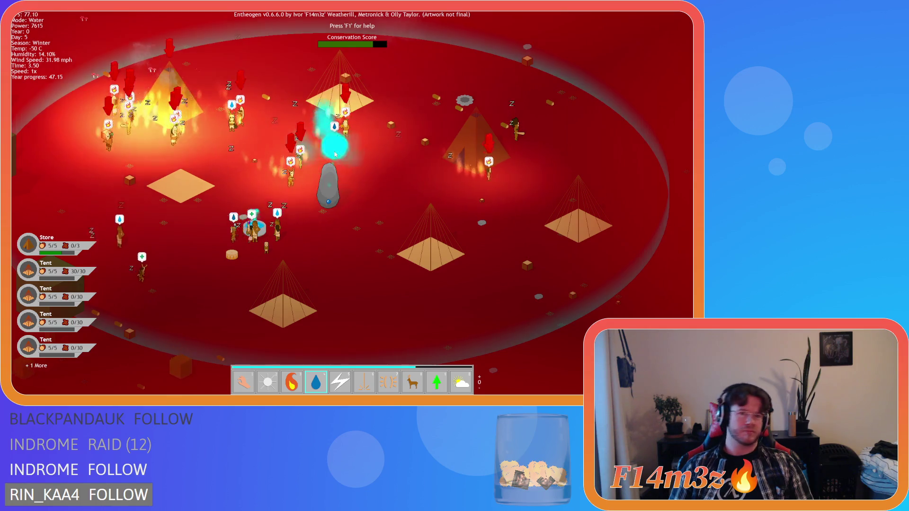
left_click(232, 142)
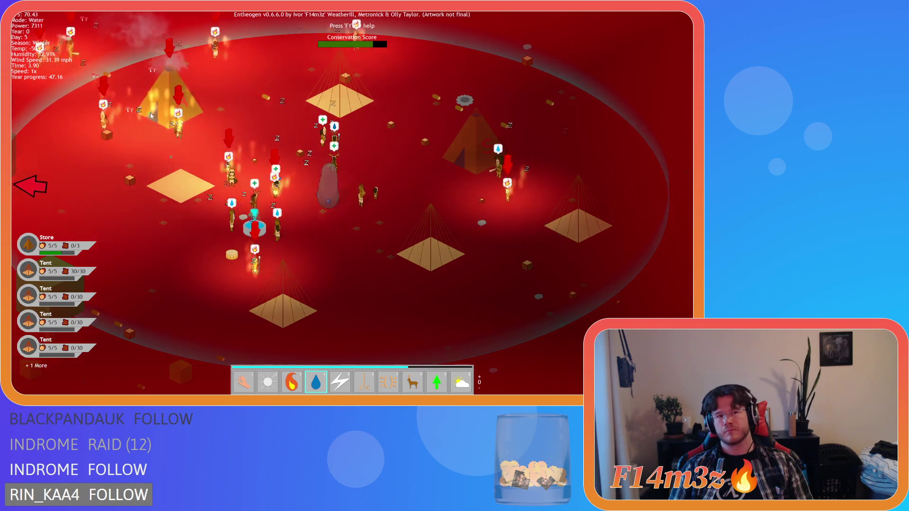
left_click(69, 142)
Put out the remaining burning villagers to the south and west, then zoom out over the settlement
key("w")
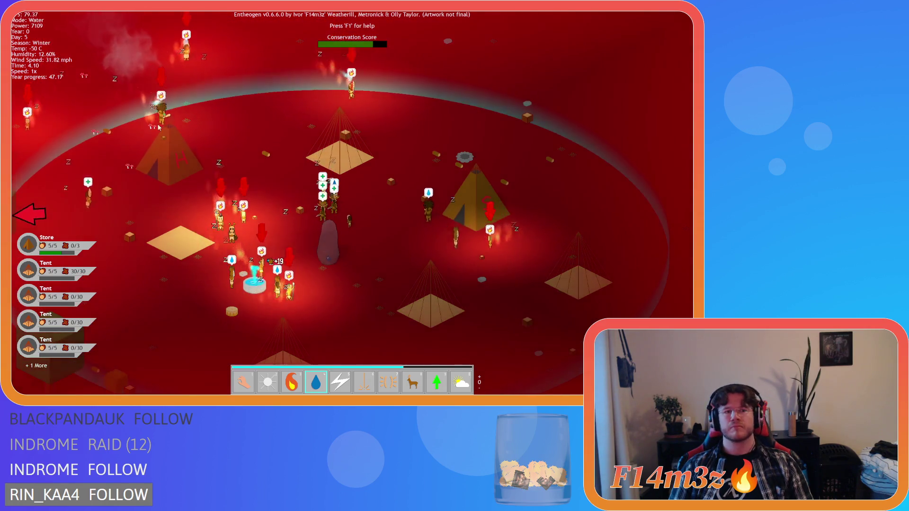
key("s")
left_click(254, 332)
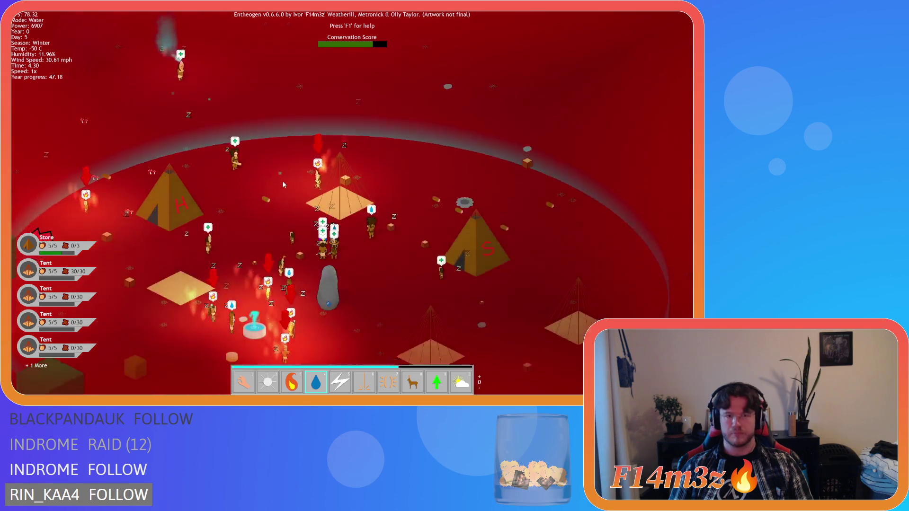
left_click(301, 191)
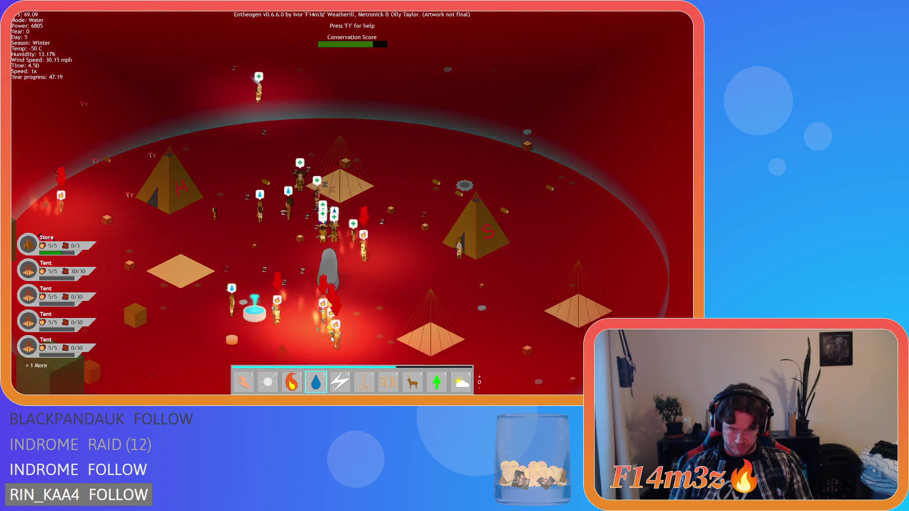
key("s")
left_click(392, 277)
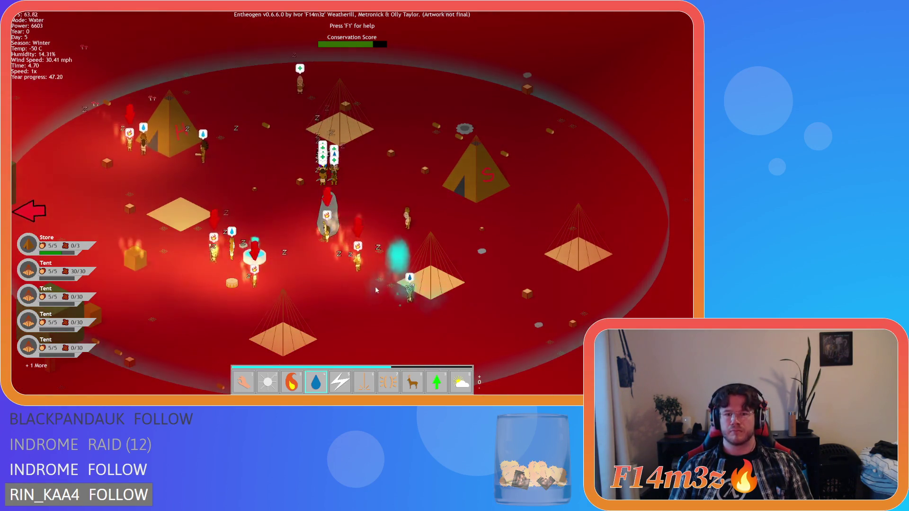
left_click(300, 291)
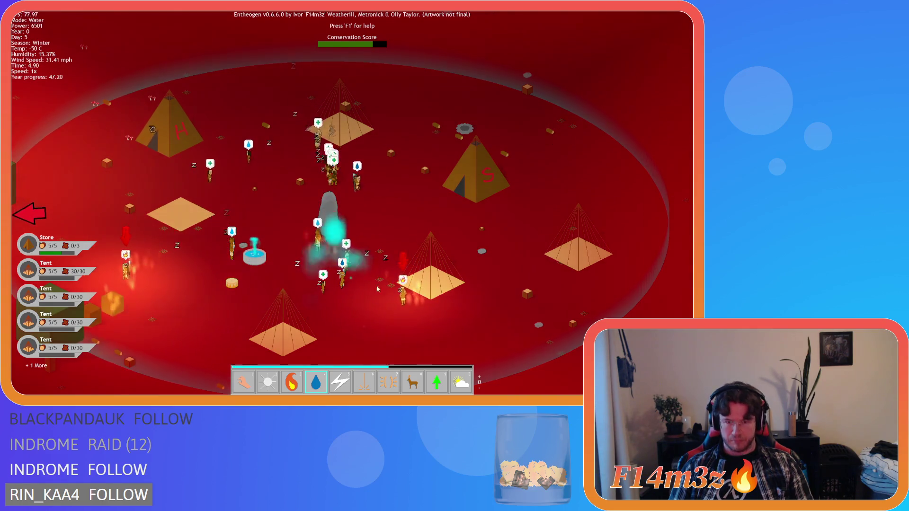
left_click(379, 298)
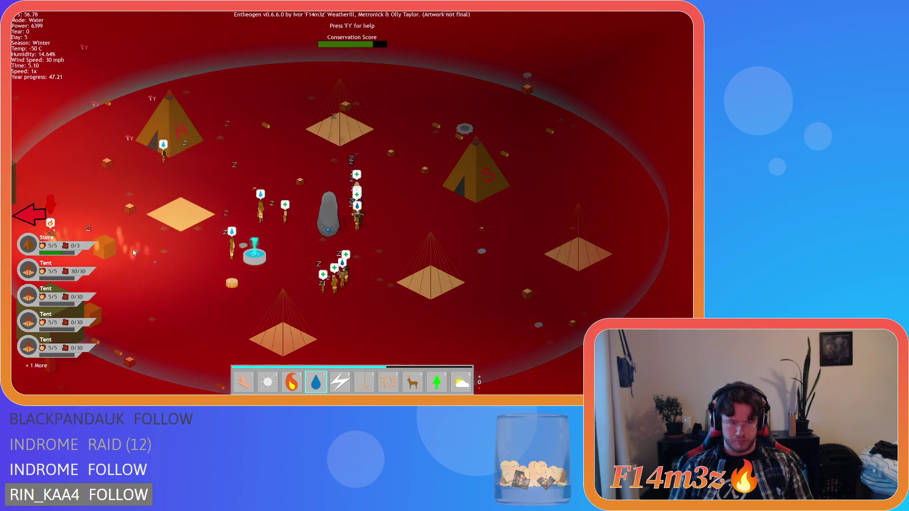
key("a")
left_click(132, 223)
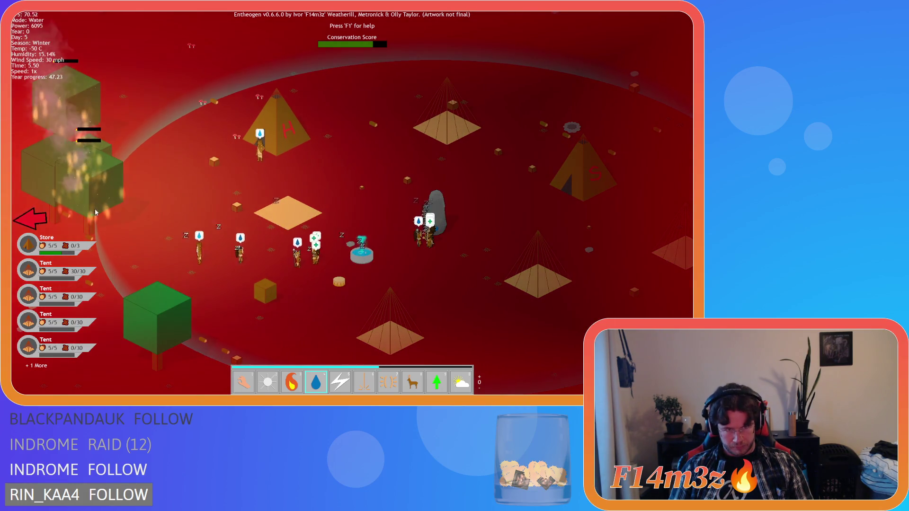
scroll(201, 214, "down", 5)
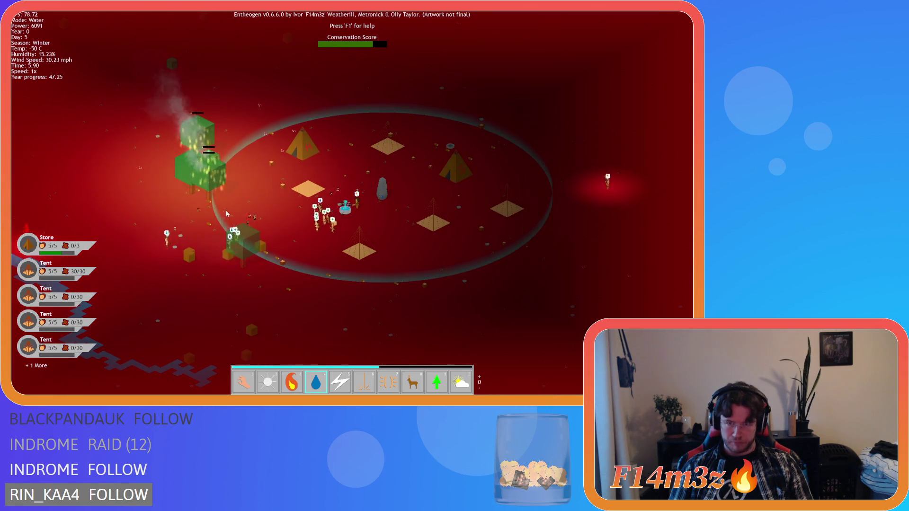
Light the campfire near the village centre with the Fire power
key("3")
scroll(405, 191, "up", 5)
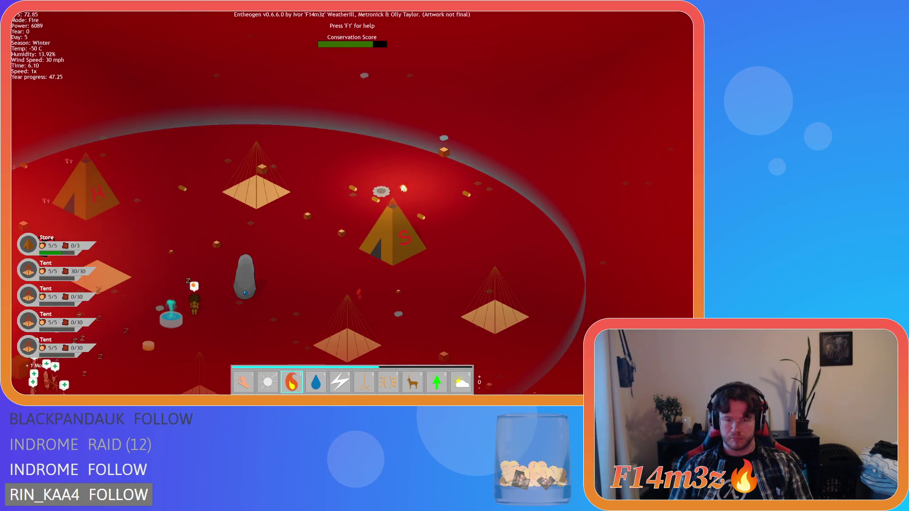
key("1")
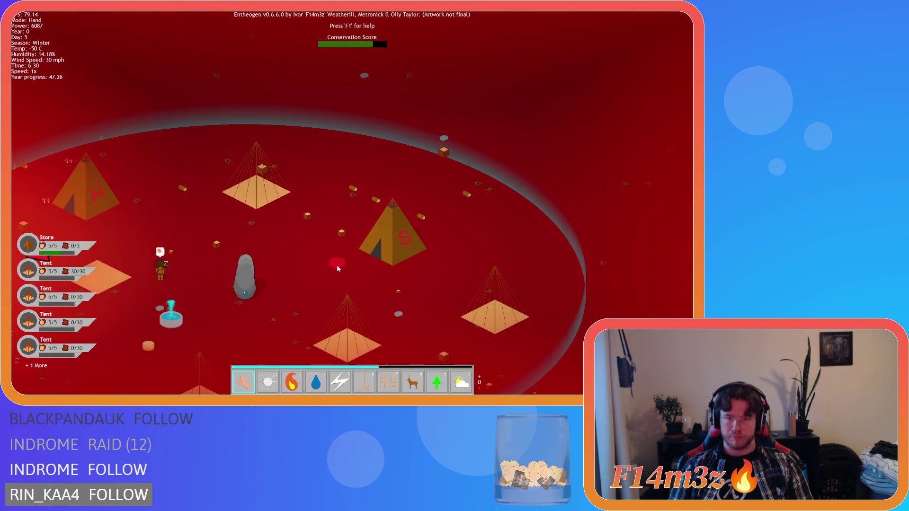
scroll(337, 271, "down", 5)
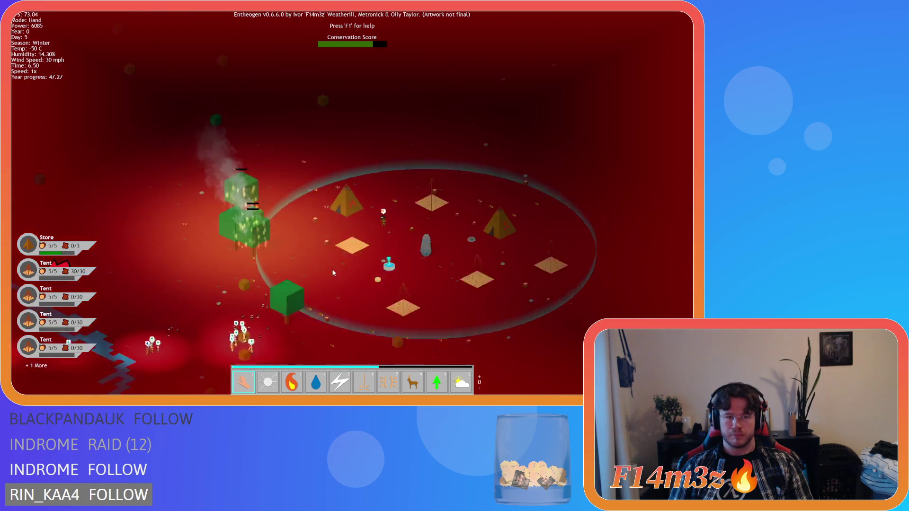
scroll(367, 260, "up", 5)
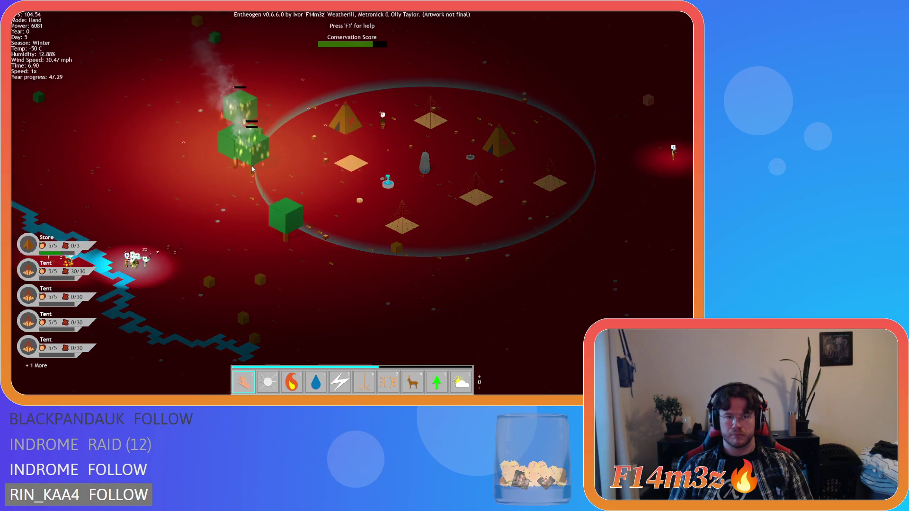
key("a")
scroll(301, 165, "down", 5)
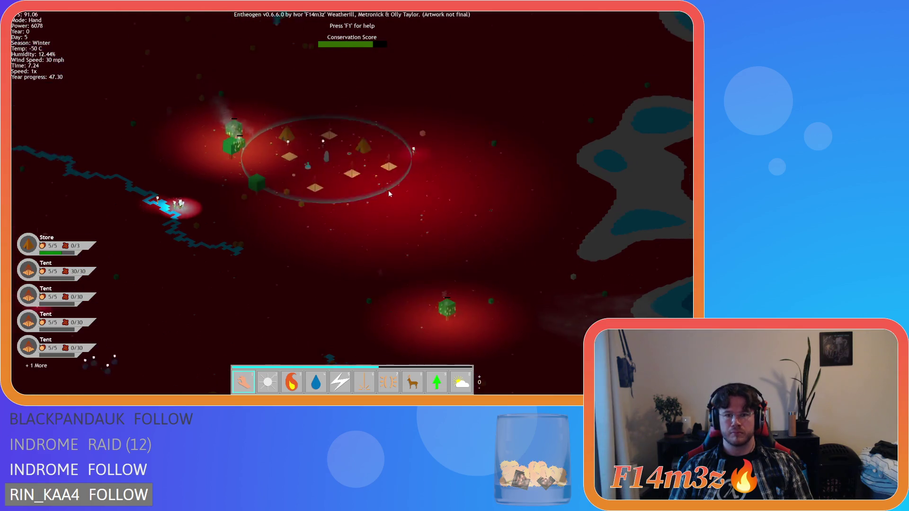
scroll(389, 193, "up", 5)
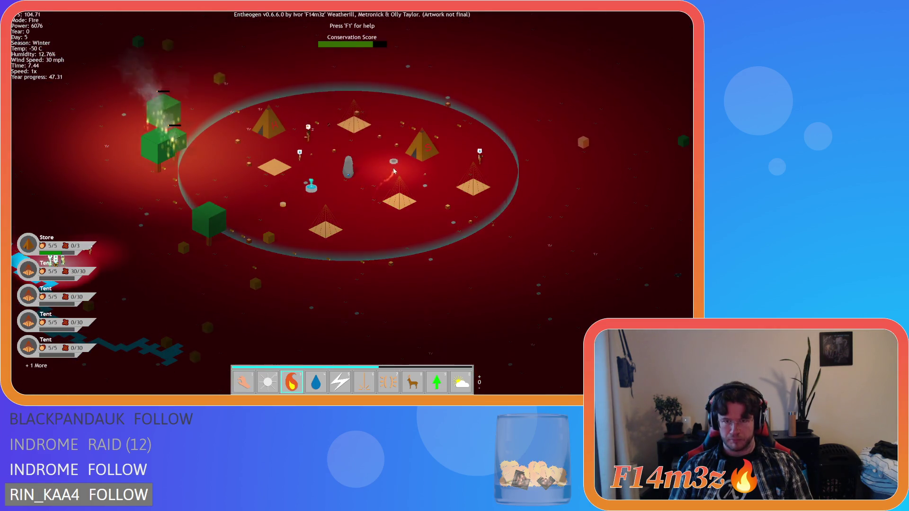
left_click(393, 162)
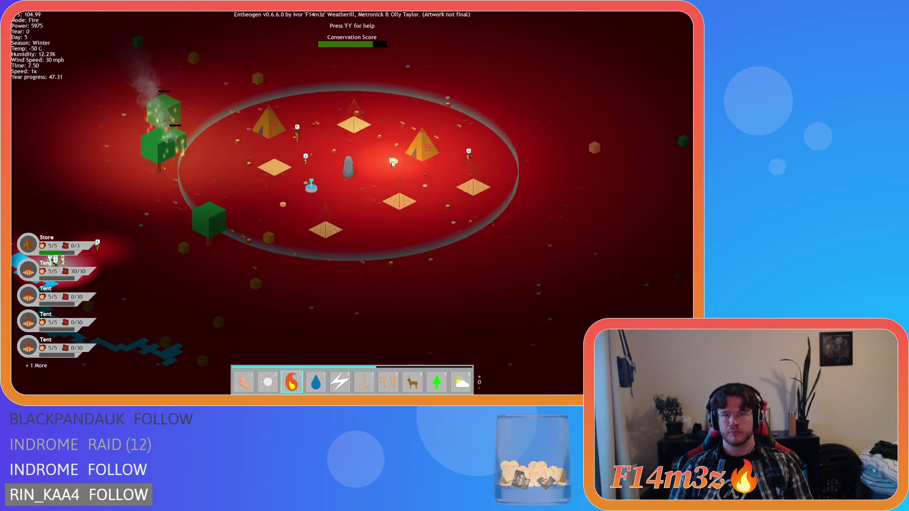
Carry a tree from the southwest beside the village circle, then briefly run the game at 8x
key("1")
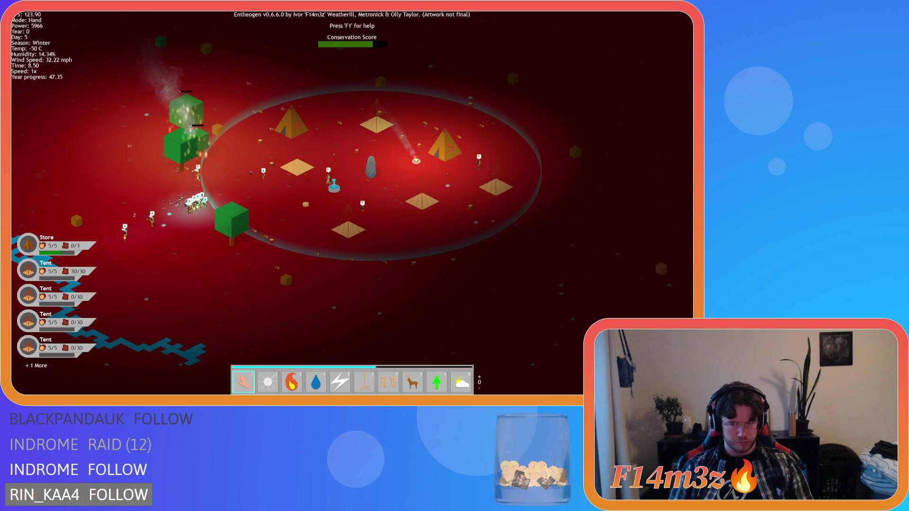
key("w")
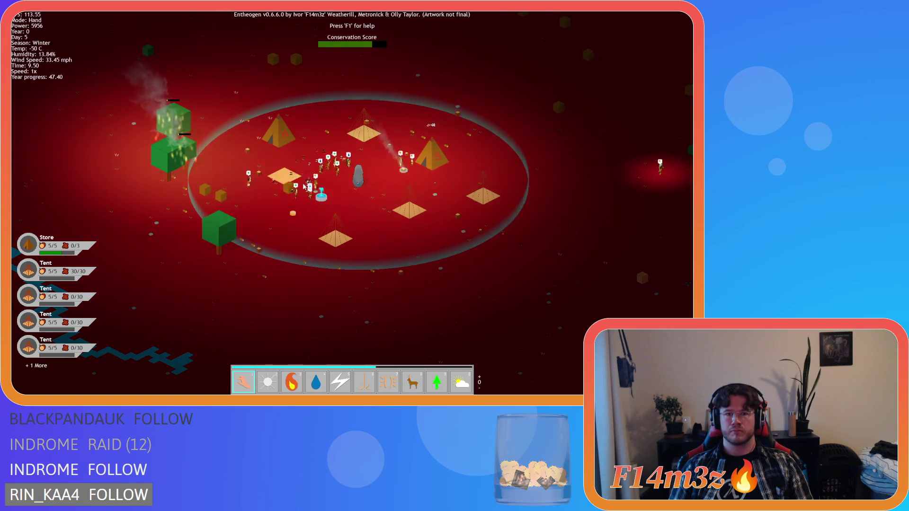
key("a")
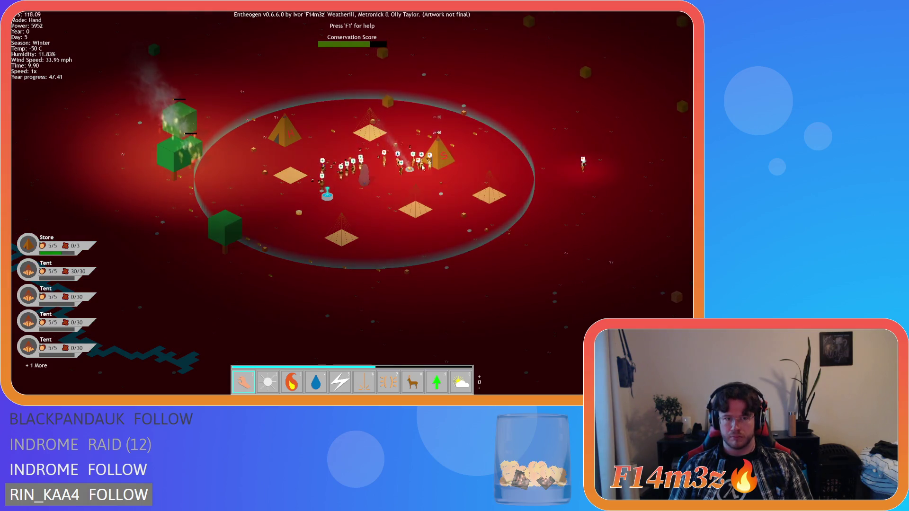
key("s")
key("a")
mouse_move(216, 257)
left_mouse_down()
mouse_move(412, 266)
mouse_move(456, 300)
mouse_move(538, 332)
mouse_move(487, 299)
mouse_move(253, 52)
left_mouse_up()
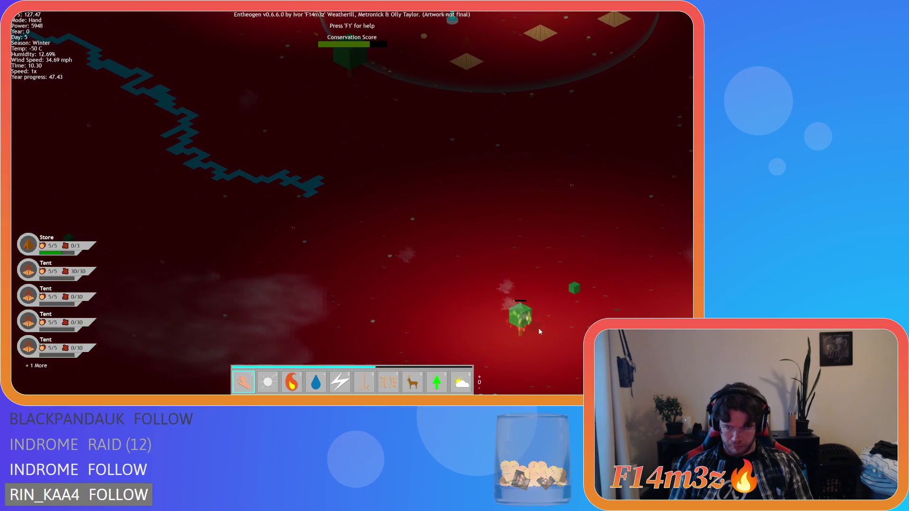
key("w")
key("d")
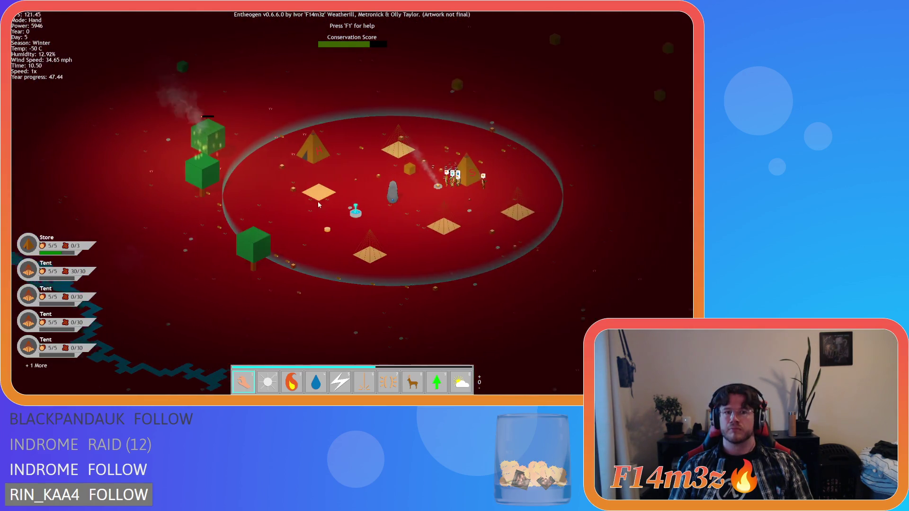
key("d")
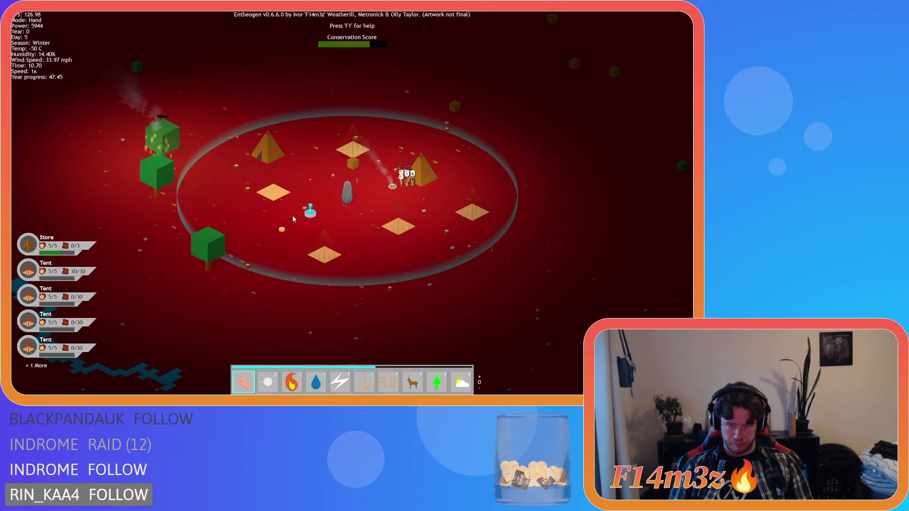
key("plus")
key("plus")
key("plus")
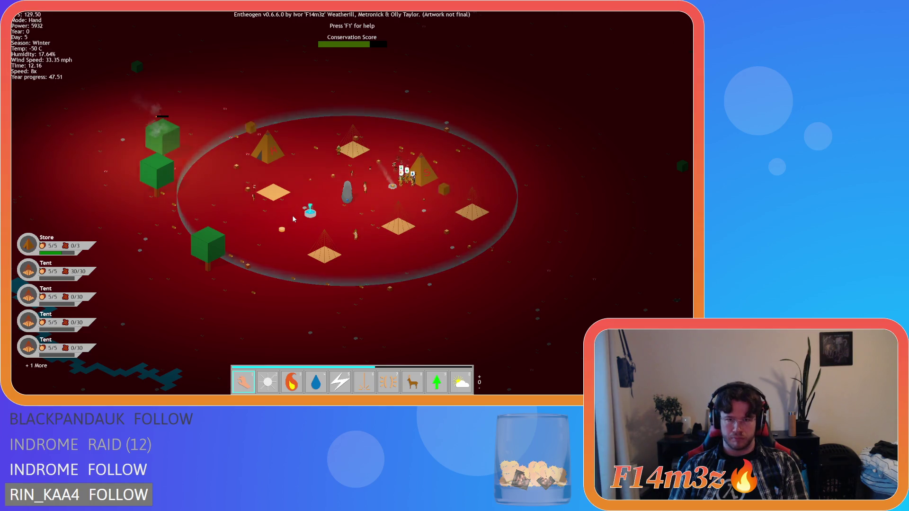
key("minus")
key("minus")
key("minus")
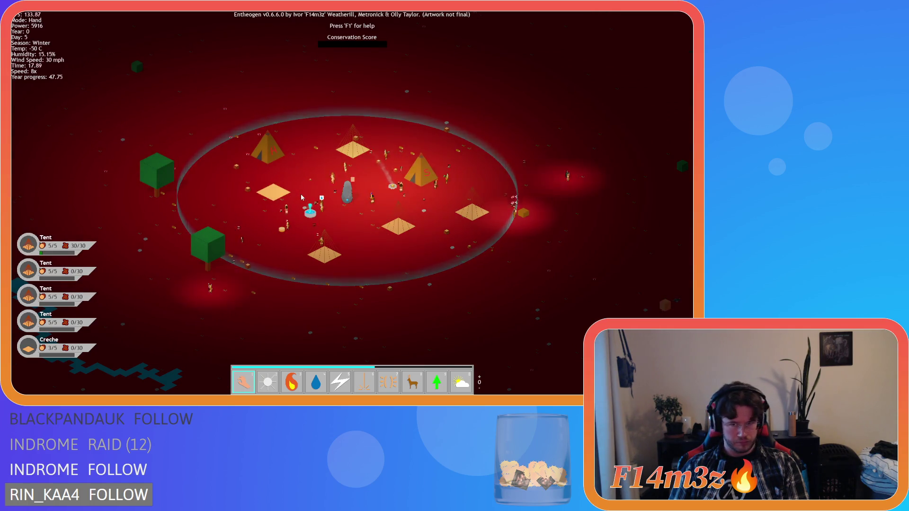
At 1x, douse the burning tent with water and resume 8x speed
key("minus")
key("minus")
key("minus")
scroll(416, 180, "up", 3)
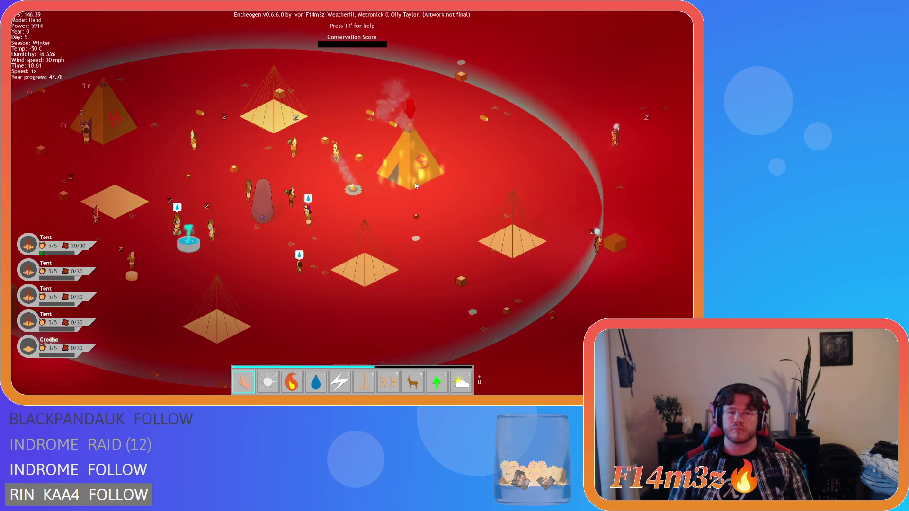
key("4")
left_click(400, 178)
key("1")
scroll(404, 197, "down", 3)
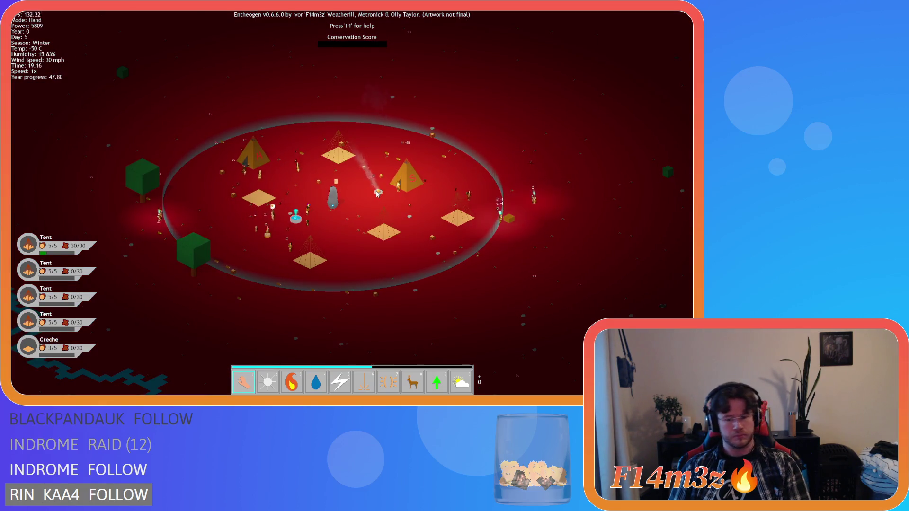
key("plus")
key("plus")
key("plus")
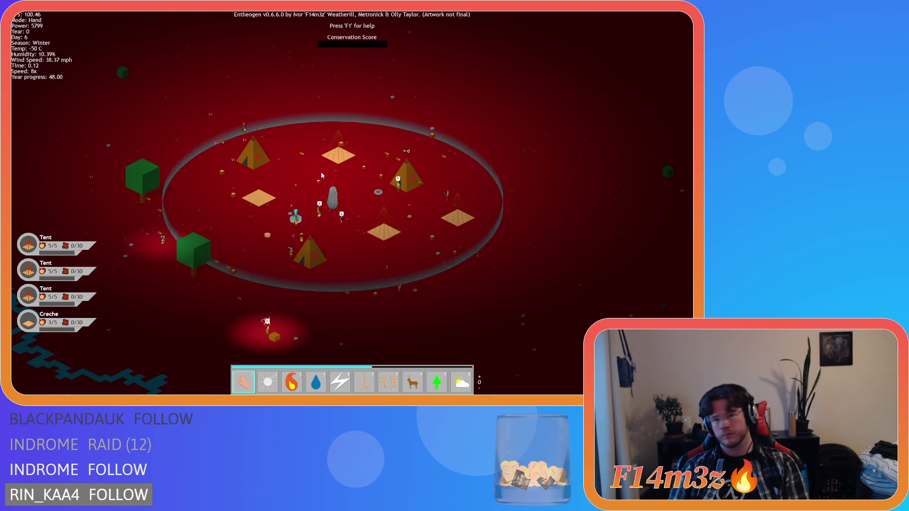
Slow down again, pour water on the tent and the fire beside it, then return to 8x
key("minus")
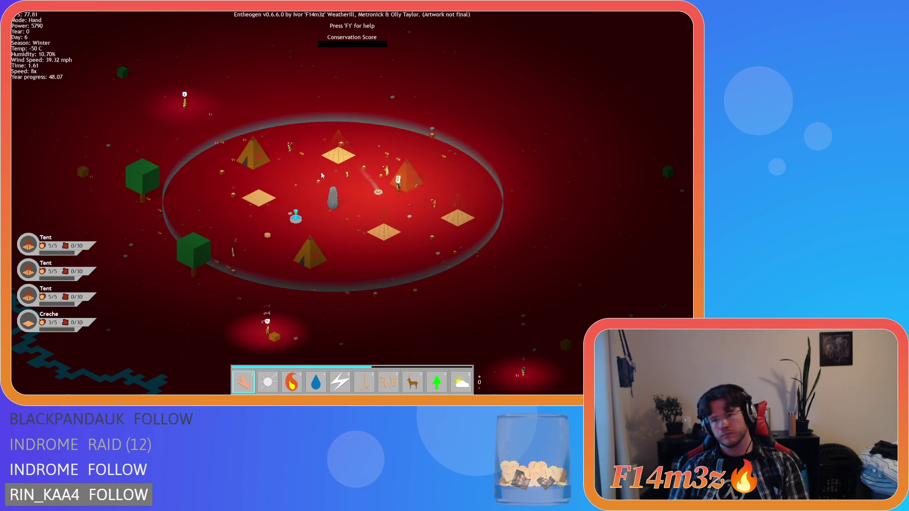
key("minus")
key("minus")
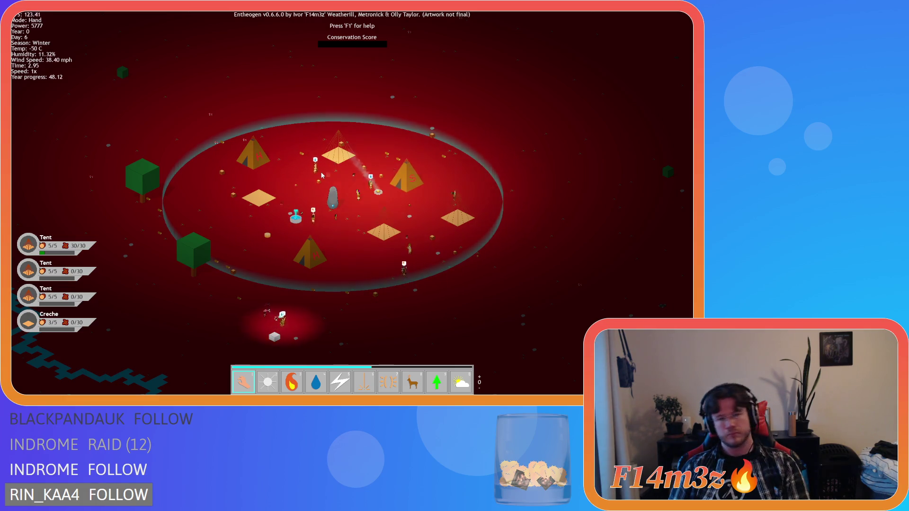
key("minus")
key("minus")
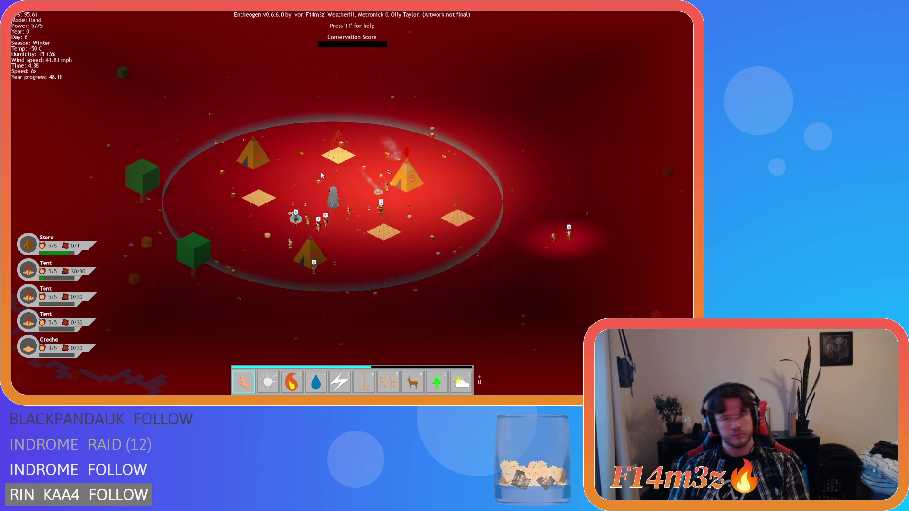
left_click(411, 190)
left_click(447, 232)
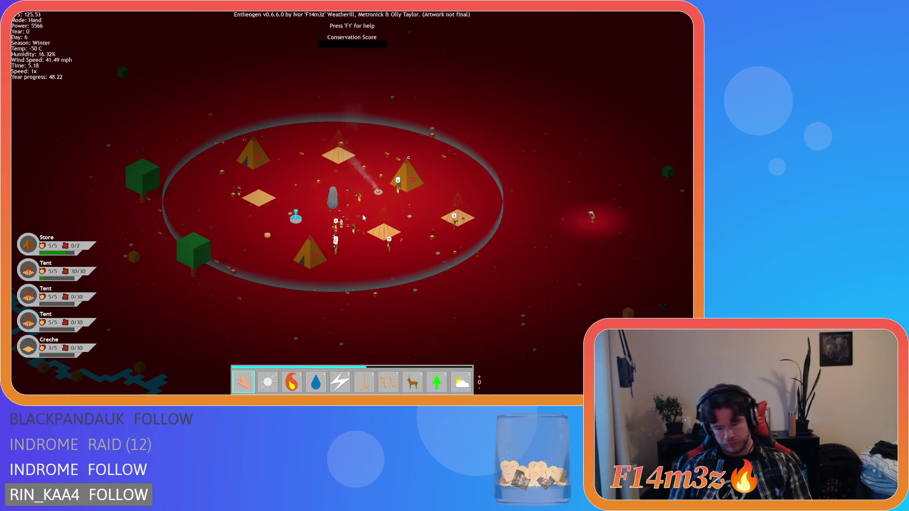
key("plus")
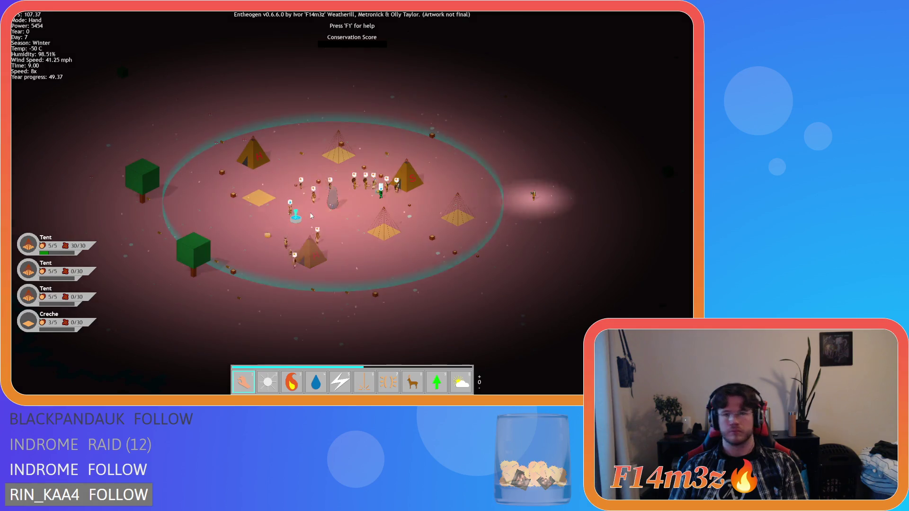
Drop the game speed to 1x, then raise it to 4x and let time advance
key("minus")
key("minus")
key("minus")
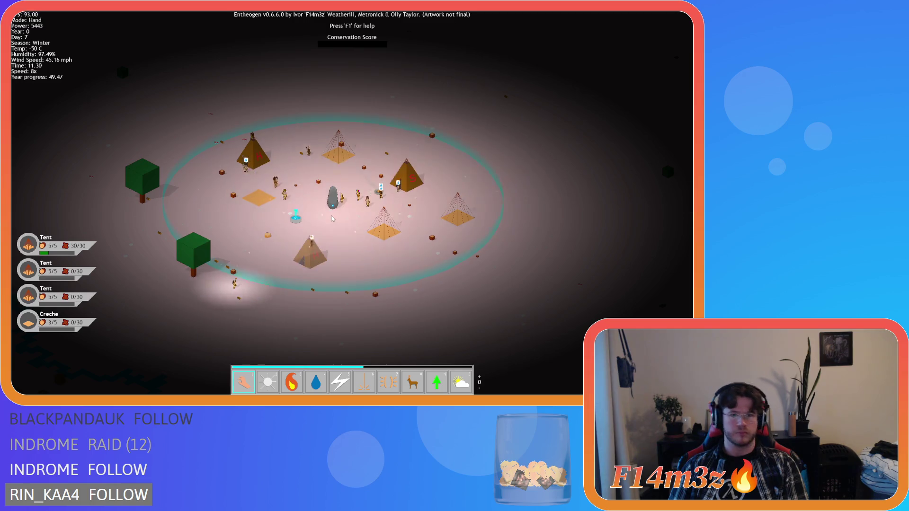
key("plus")
key("plus")
key("plus")
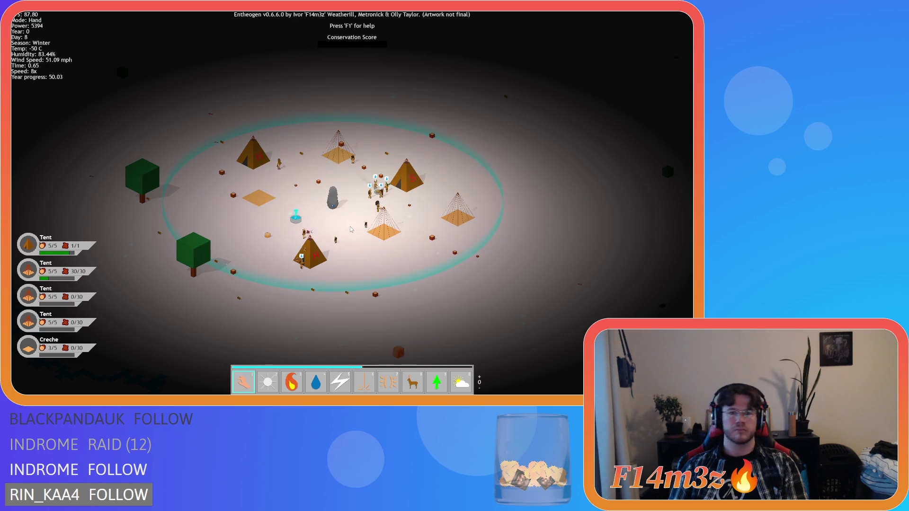
Resurrect the mauled villager from the Tribe panel's Dead group, then close the panel
key("t")
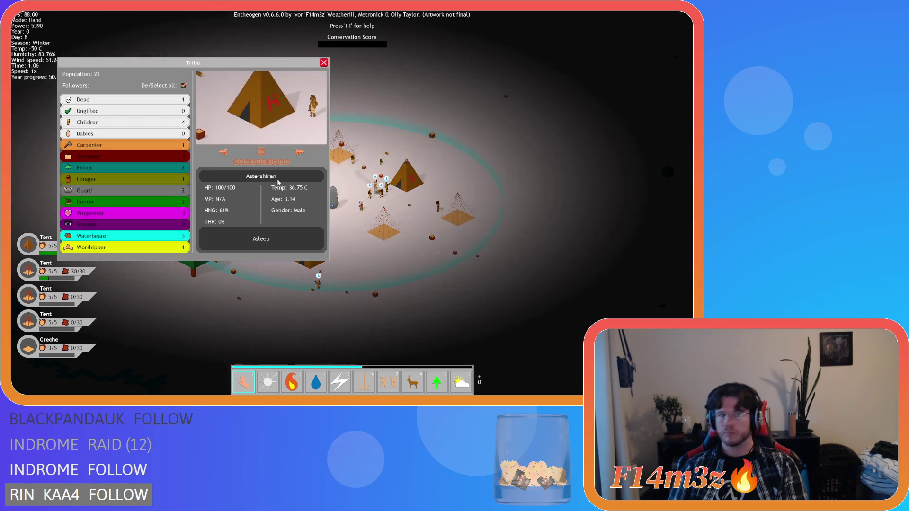
left_click(184, 86)
left_click(126, 99)
left_click(261, 152)
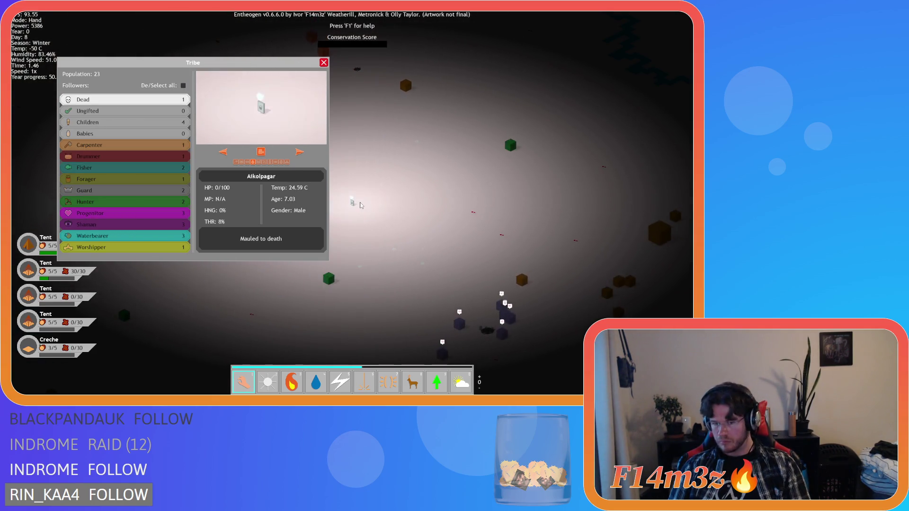
left_click(354, 206)
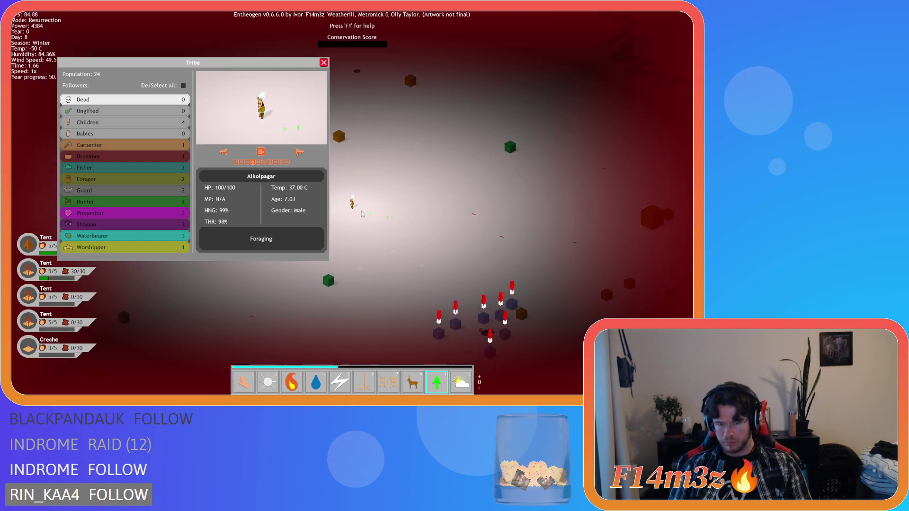
key("1")
left_click_drag(354, 205, 357, 211)
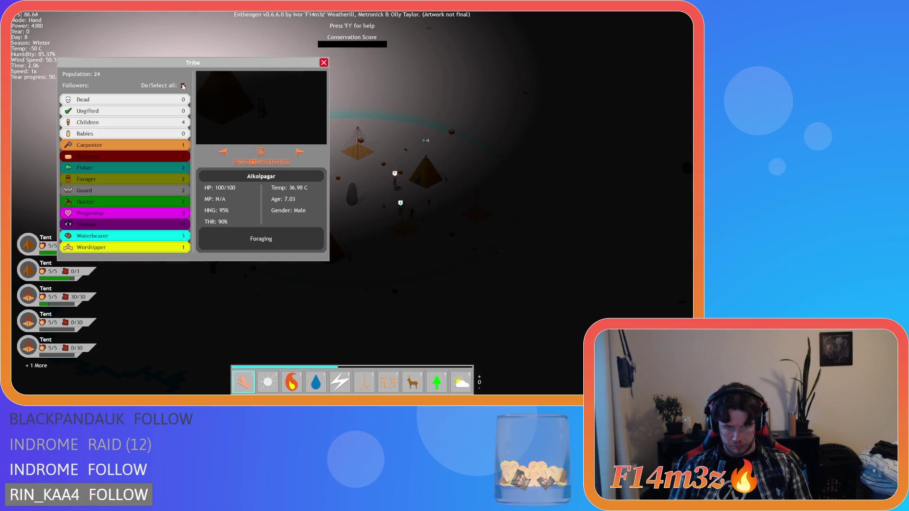
left_click(324, 62)
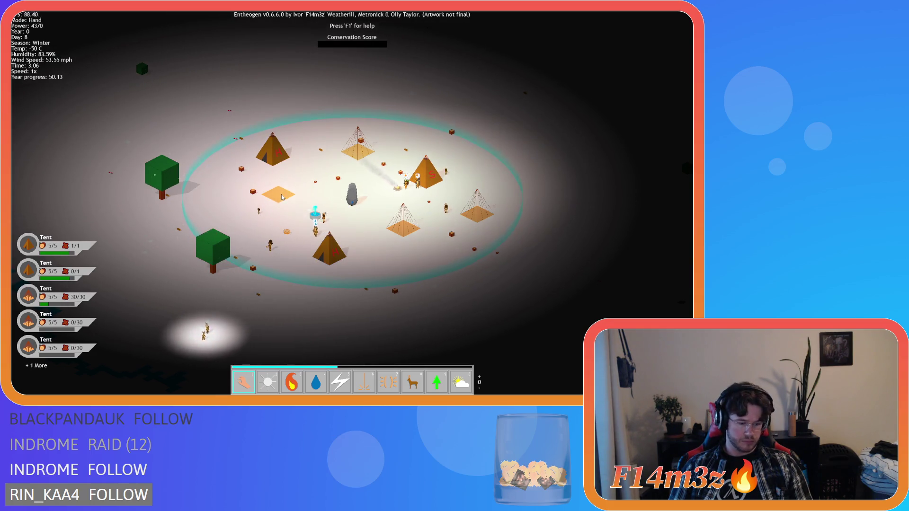
key("t")
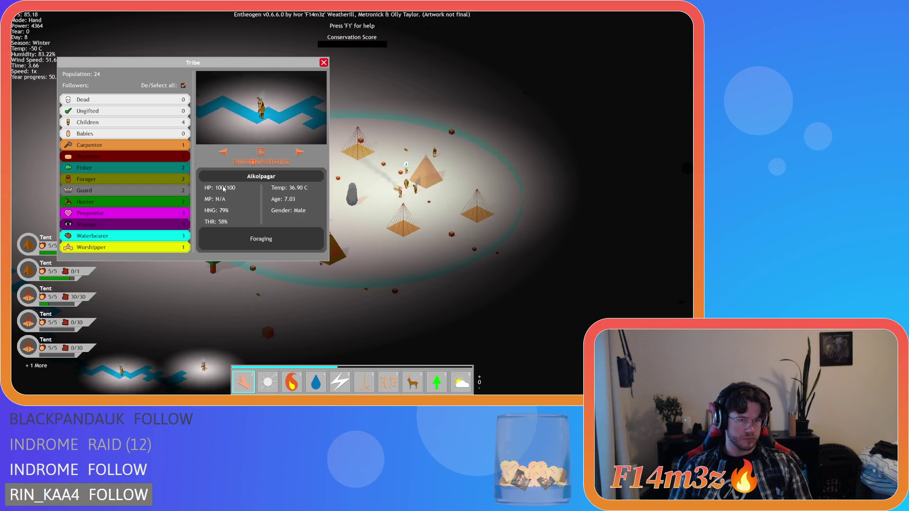
key("Escape")
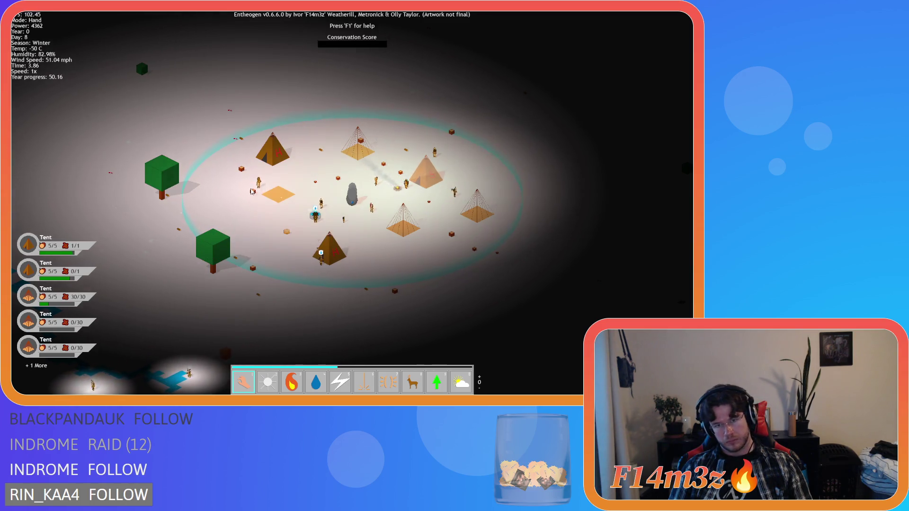
left_click(251, 191)
key("Escape")
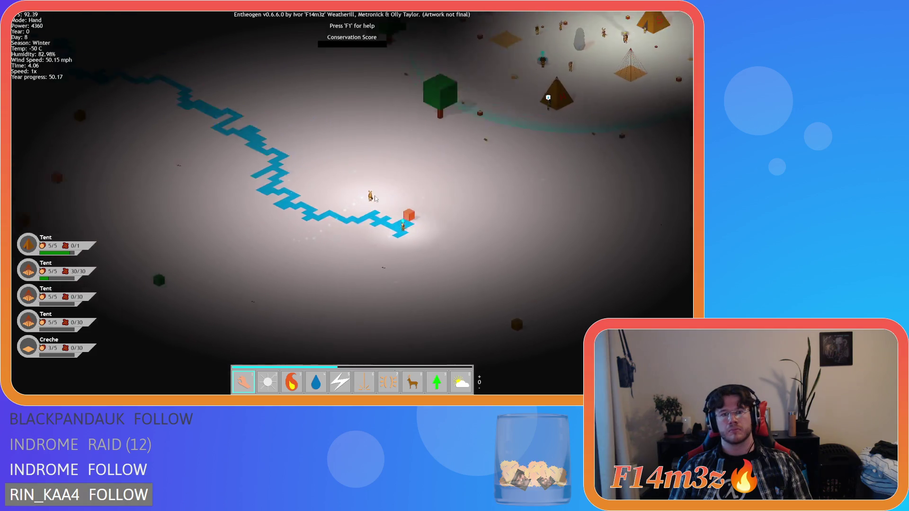
scroll(382, 243, "up", 3)
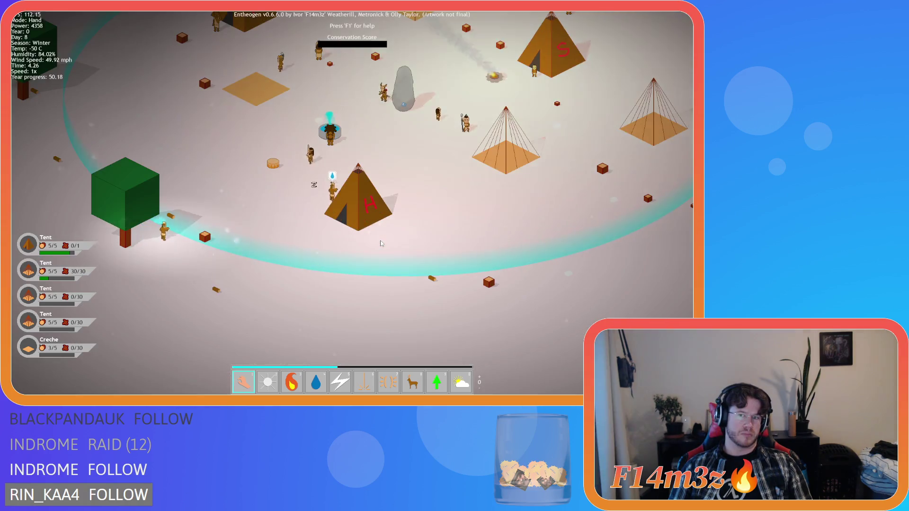
scroll(381, 244, "down", 5)
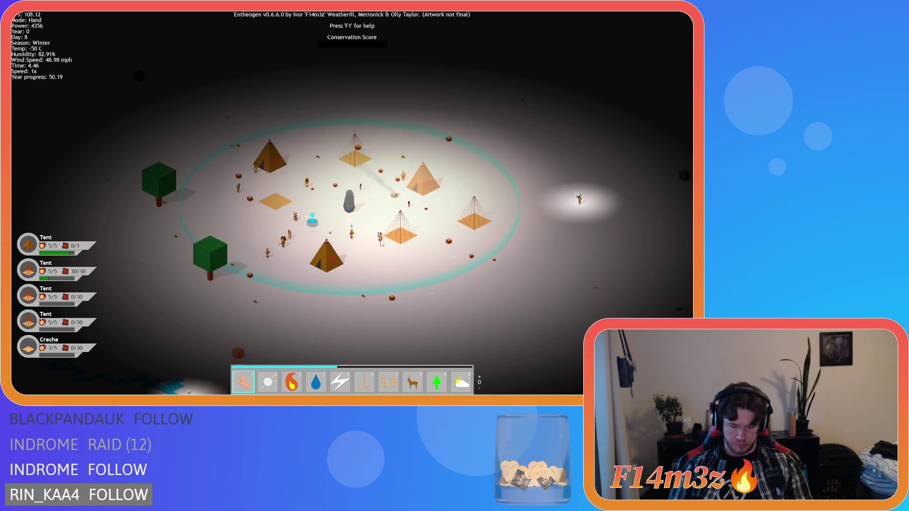
key("plus")
key("plus")
key("plus")
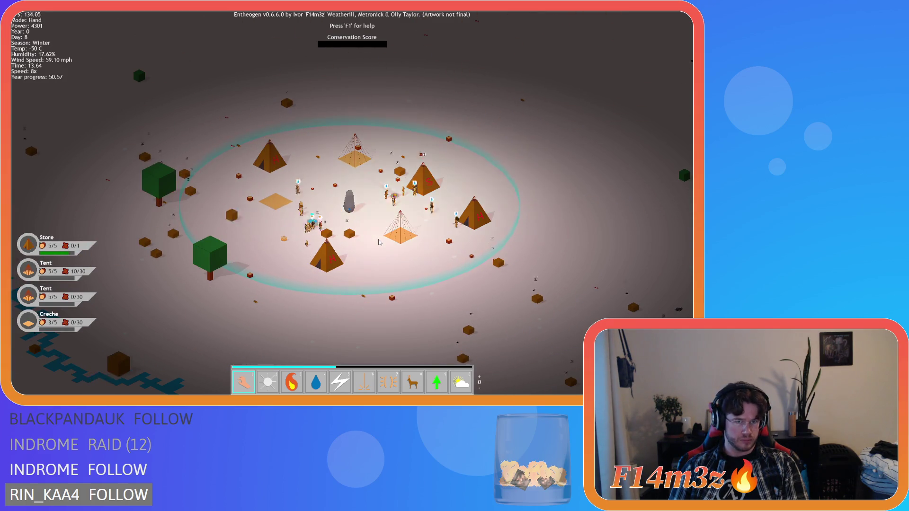
scroll(378, 243, "down", 5)
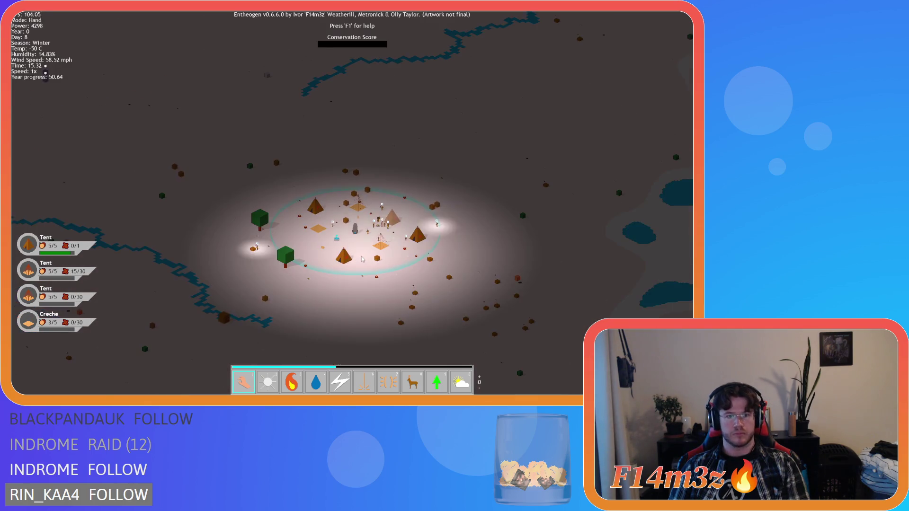
key("s")
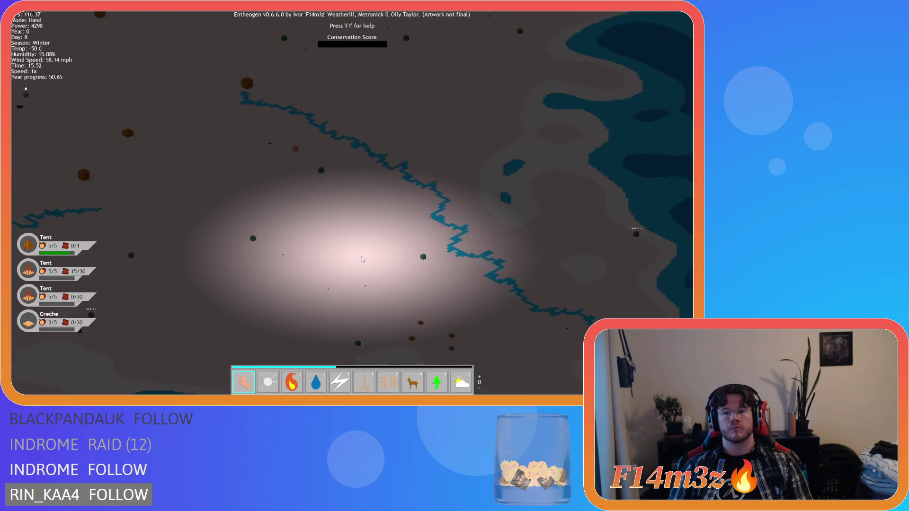
key("w")
scroll(361, 256, "up", 5)
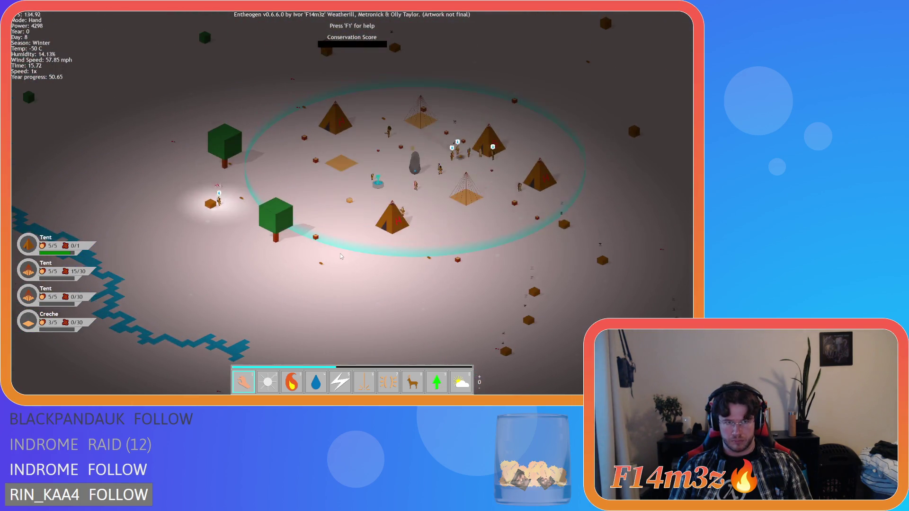
key("w")
key("d")
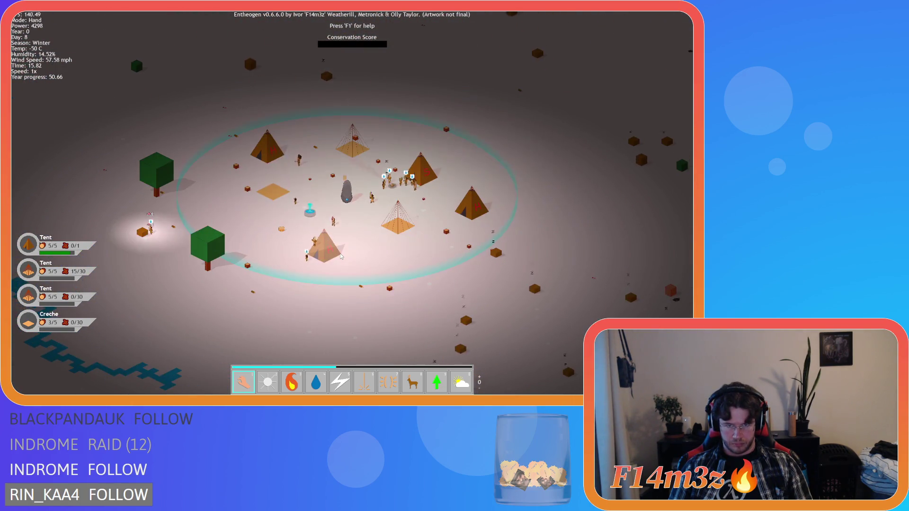
key("s")
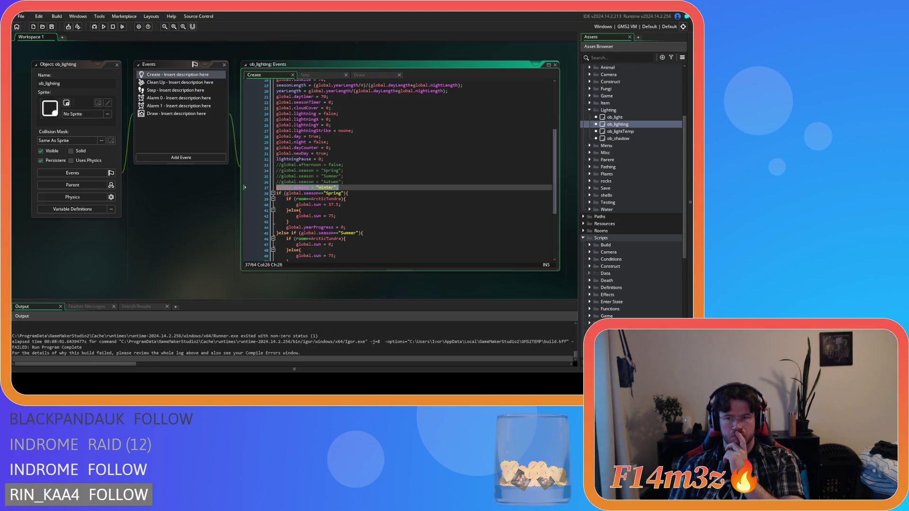
Expand the Objects > Animal > Human folders in the Asset Browser
scroll(632, 189, "up", 5)
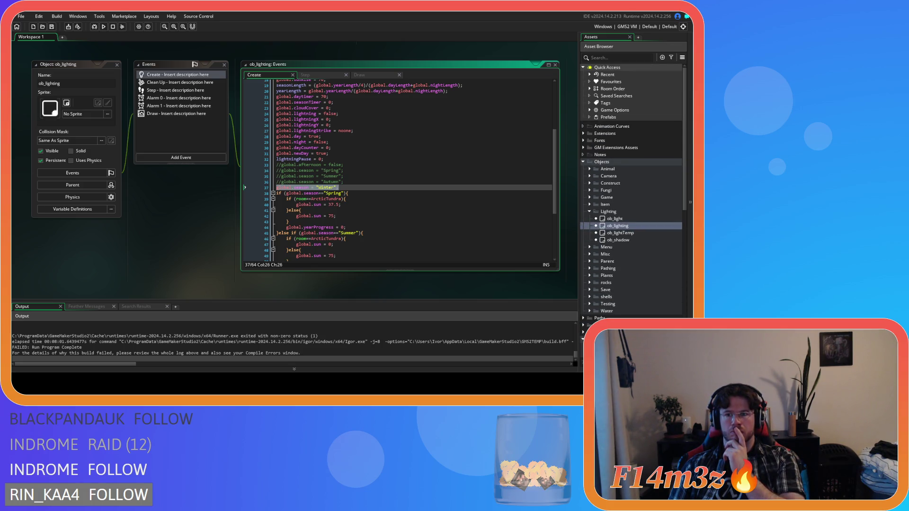
left_click(589, 169)
left_click(595, 176)
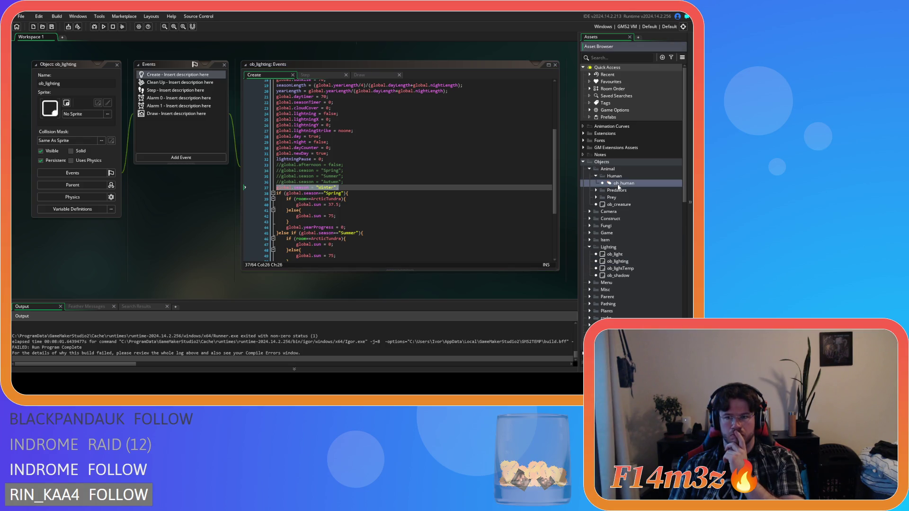
Open ob_human's Step event and go to line 288, the _temp = target.temp line
double_click(616, 185)
double_click(170, 96)
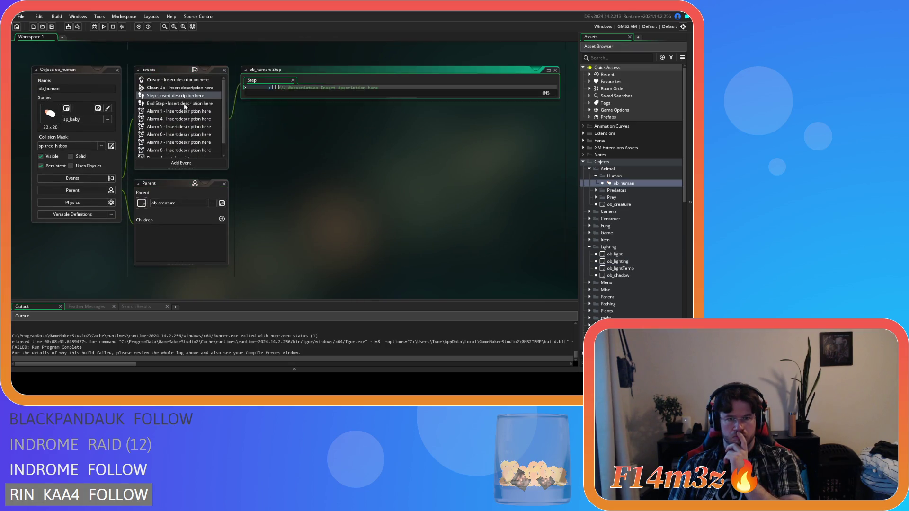
mouse_move(553, 91)
left_mouse_down()
mouse_move(561, 108)
mouse_move(551, 126)
left_mouse_up()
scroll(362, 205, "down", 3)
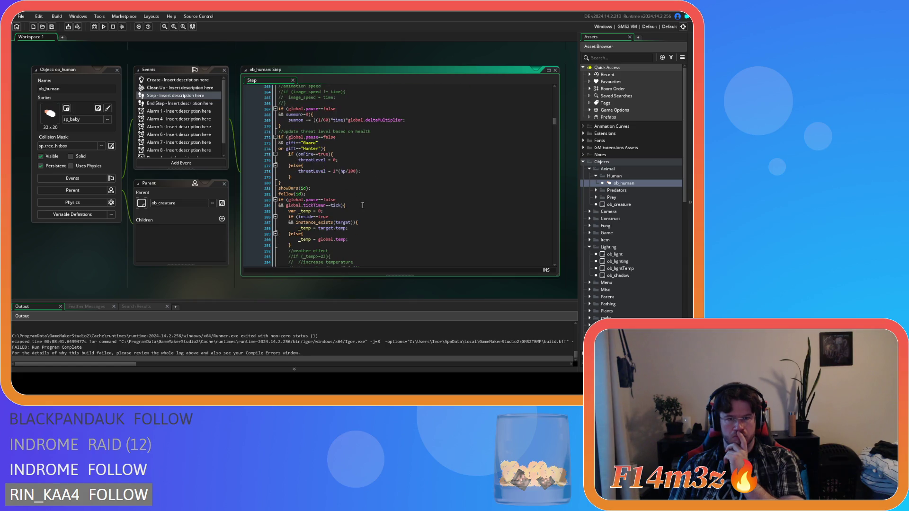
left_click(355, 240)
scroll(355, 240, "down", 3)
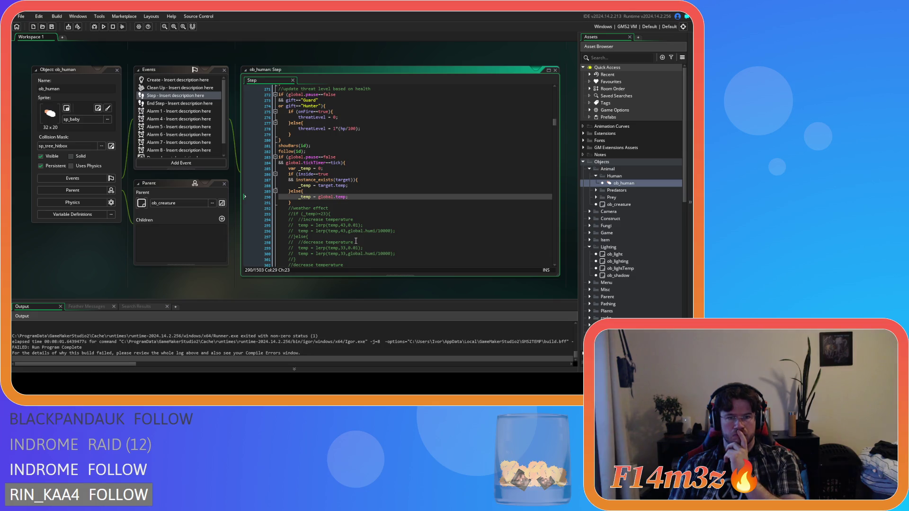
key("Up")
key("Up")
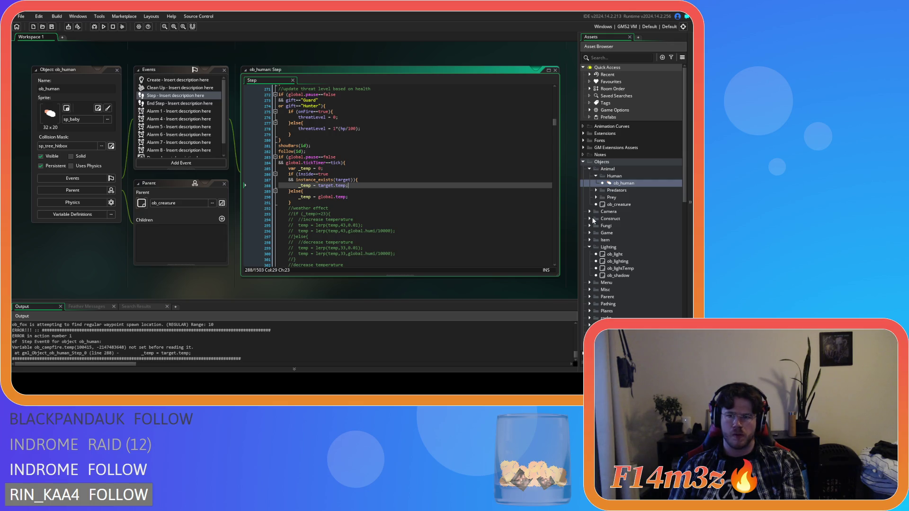
scroll(592, 217, "down", 3)
Open sc_stateConditions from Scripts > Conditions and search for whole-word state_warm
left_click(589, 273)
left_click(589, 274)
left_click(590, 266)
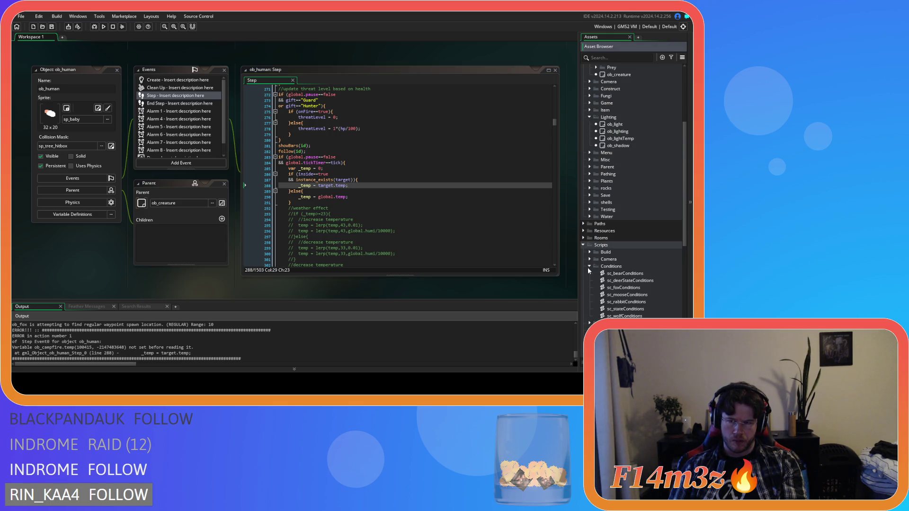
left_click(627, 309)
double_click(627, 309)
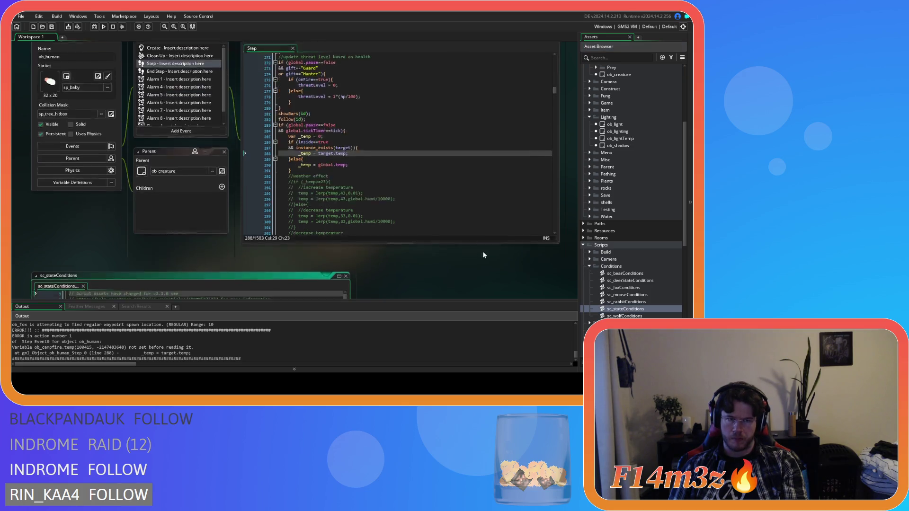
key("ctrl+f")
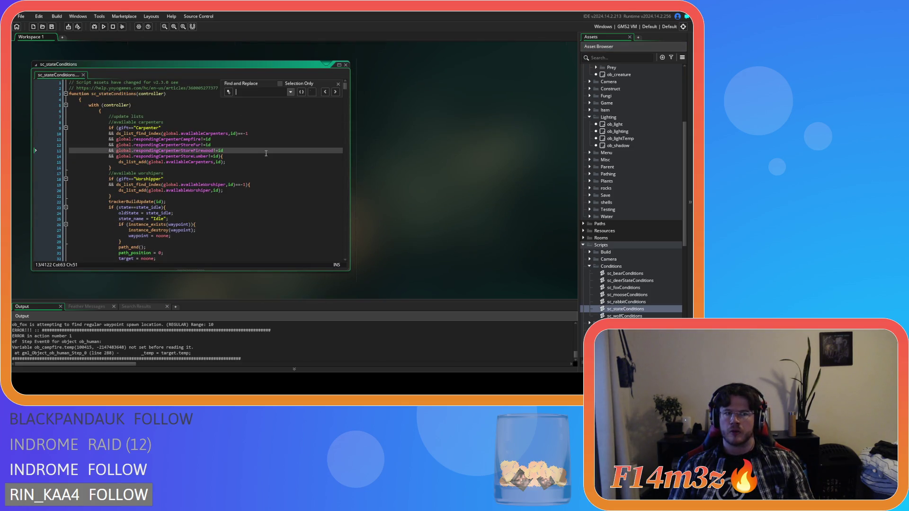
type("state_warm")
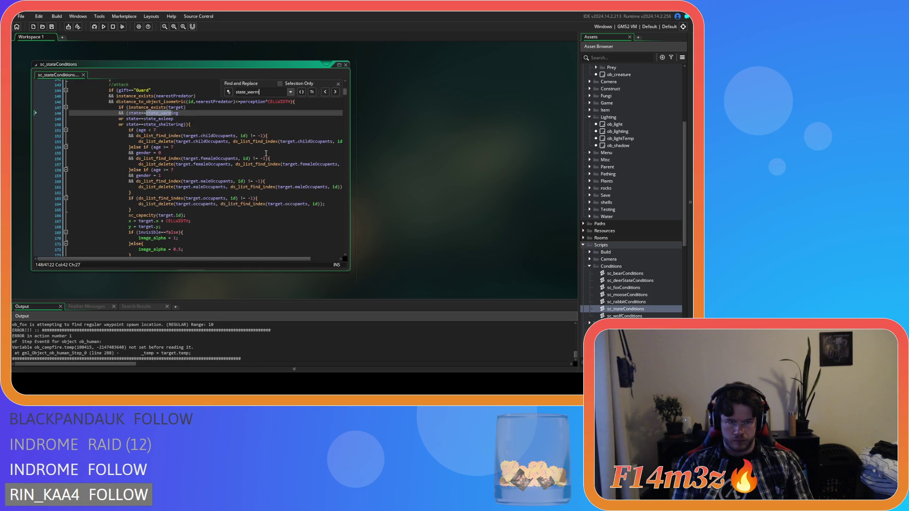
left_click(301, 91)
left_click(335, 91)
Inspect the campfire state_warm warming code around the search result
scroll(288, 182, "up", 1)
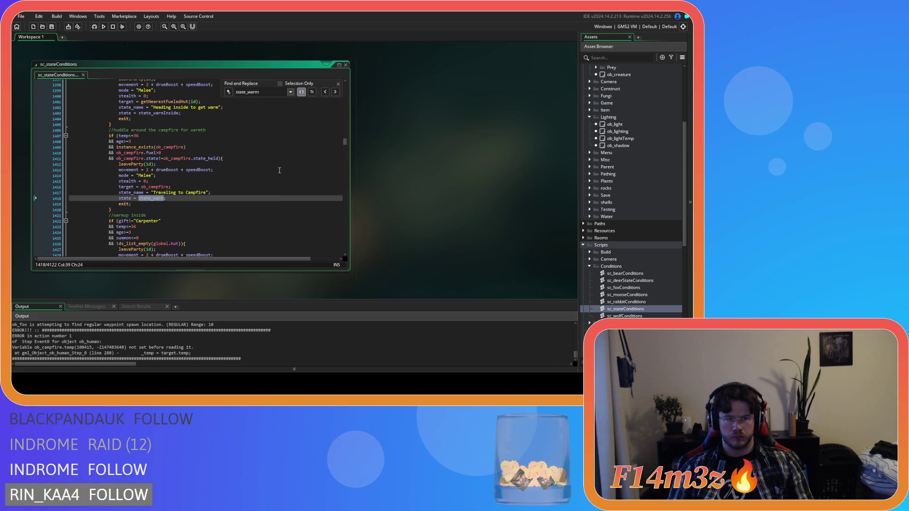
left_click(212, 182)
left_click(210, 186)
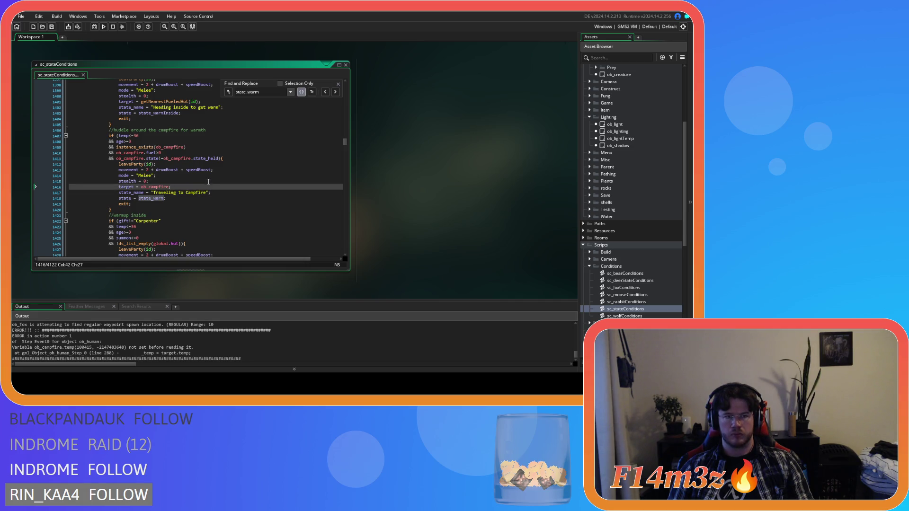
mouse_move(139, 165)
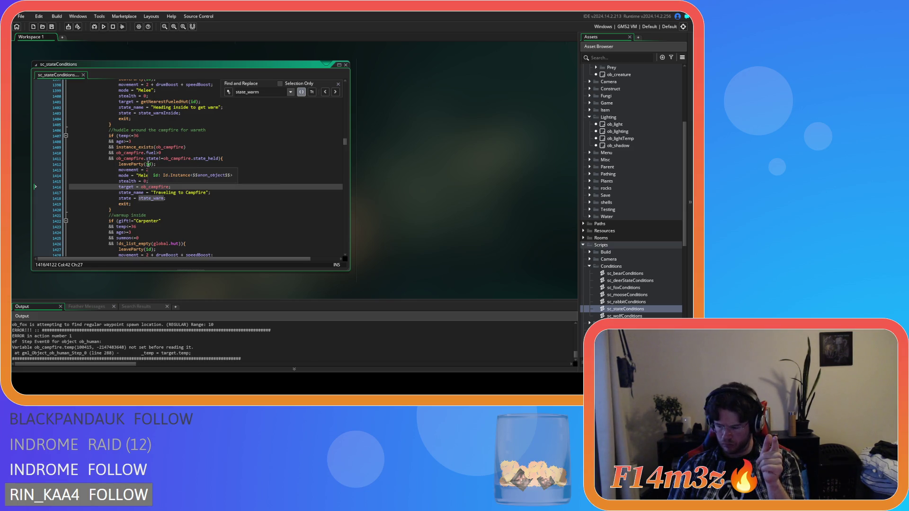
scroll(232, 226, "up", 5)
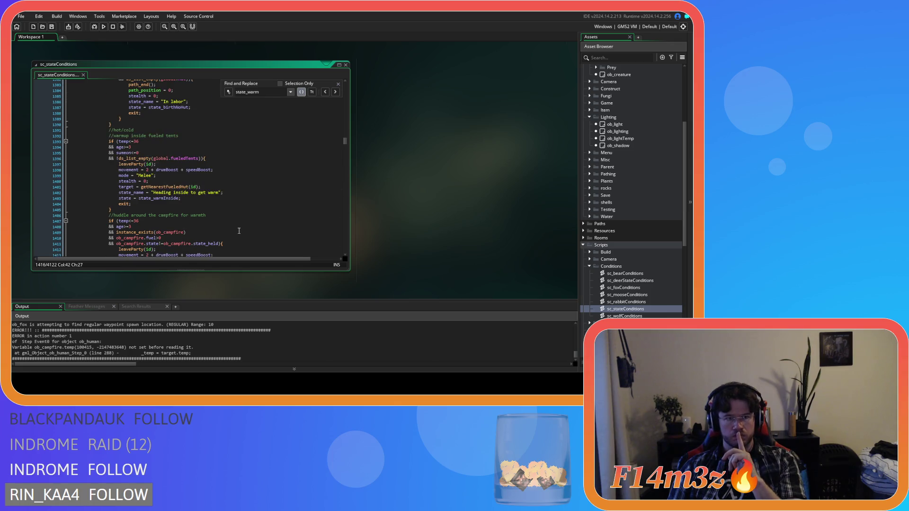
scroll(239, 231, "up", 5)
scroll(239, 231, "up", 18)
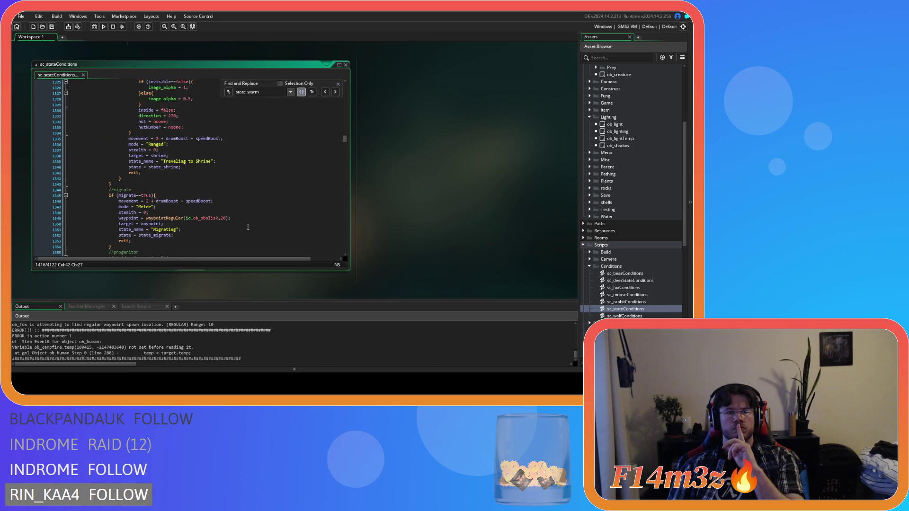
scroll(247, 227, "down", 3)
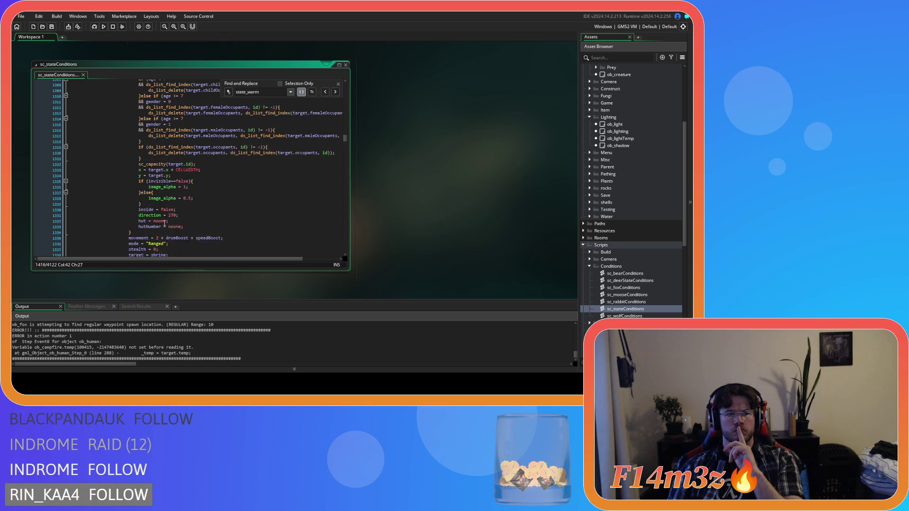
Select the shrine sheltering-exit block including its sheltering check, then review the surrounding code
left_click(138, 216)
scroll(134, 195, "up", 5)
left_click_drag(138, 216, 128, 147)
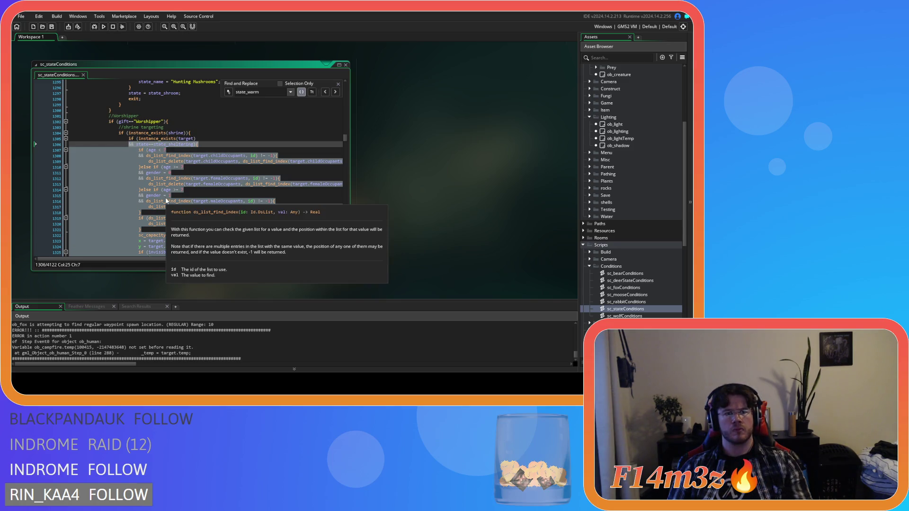
key("shift+Up")
scroll(168, 202, "down", 4)
scroll(175, 207, "up", 4)
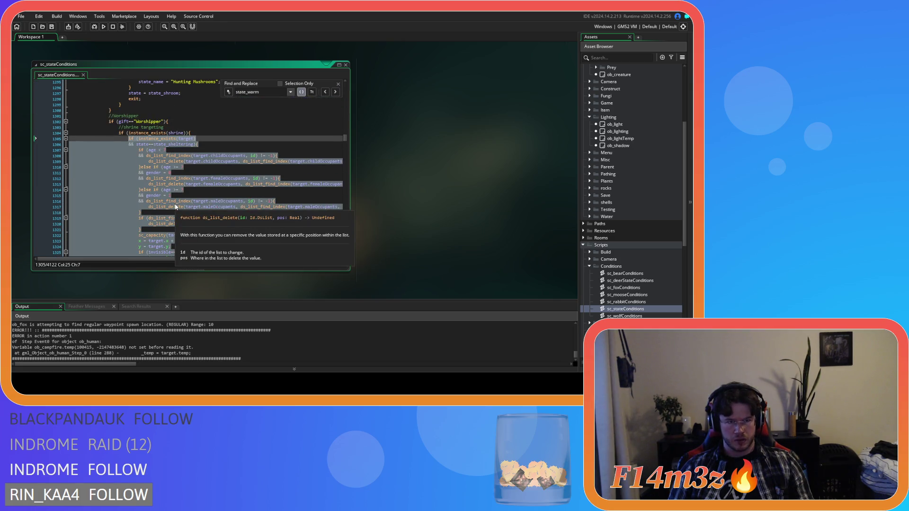
scroll(175, 207, "down", 20)
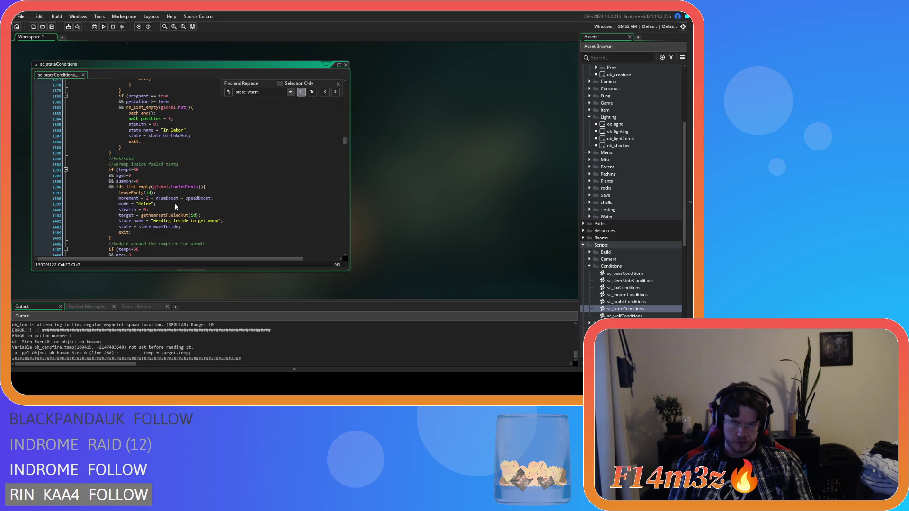
scroll(175, 207, "down", 3)
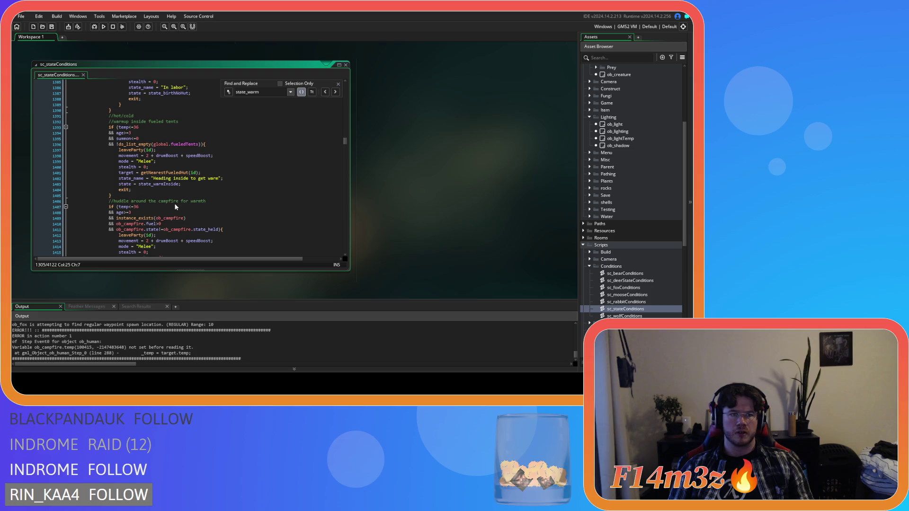
scroll(175, 207, "up", 12)
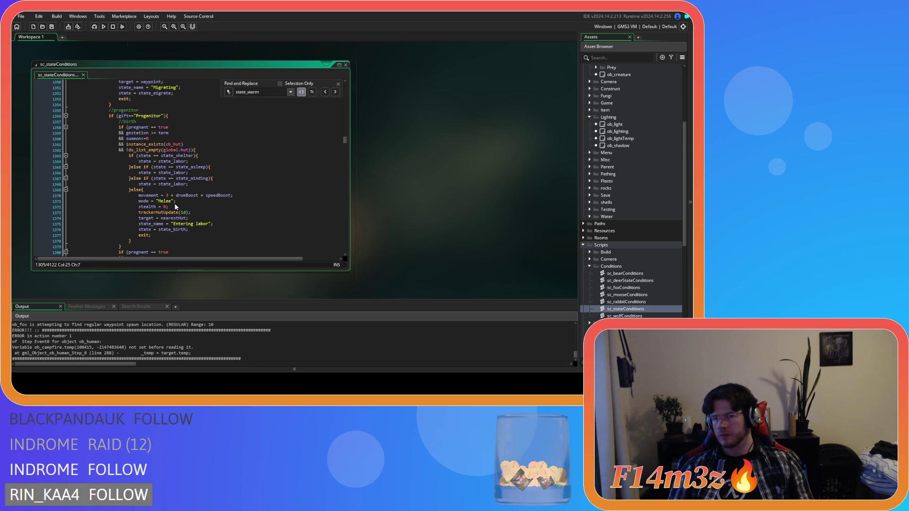
scroll(175, 206, "down", 3)
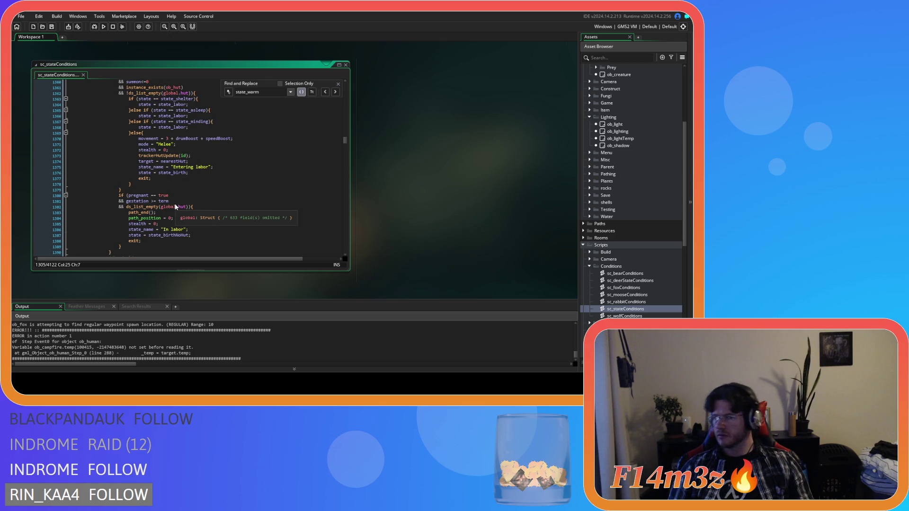
scroll(175, 207, "up", 2)
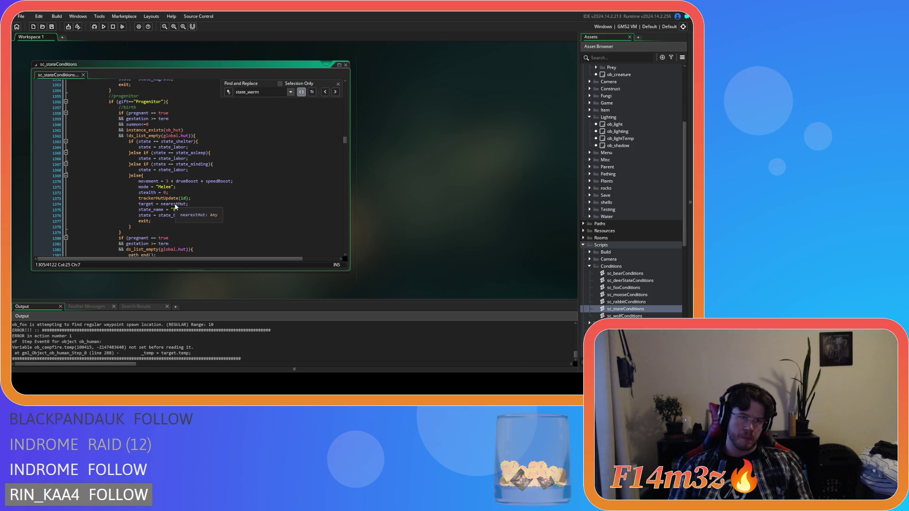
scroll(175, 207, "up", 4)
scroll(174, 206, "down", 6)
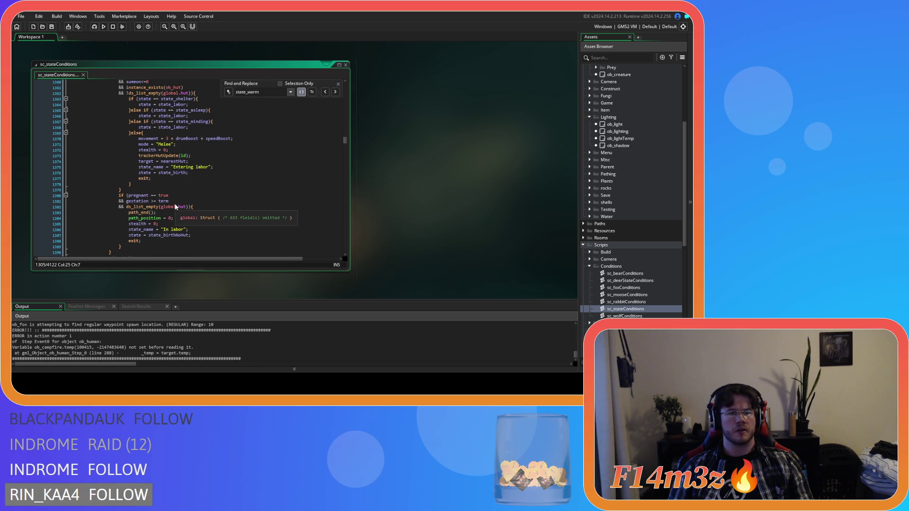
scroll(175, 207, "down", 2)
scroll(175, 207, "up", 6)
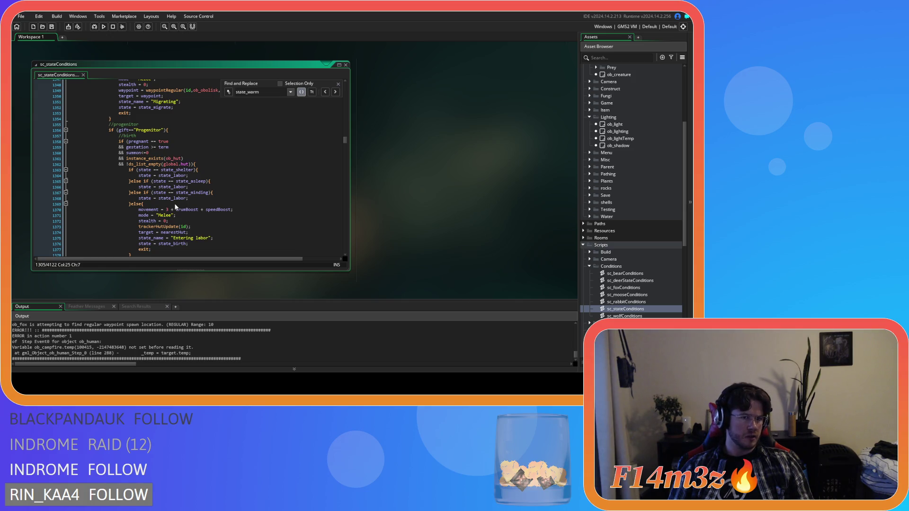
scroll(175, 207, "down", 2)
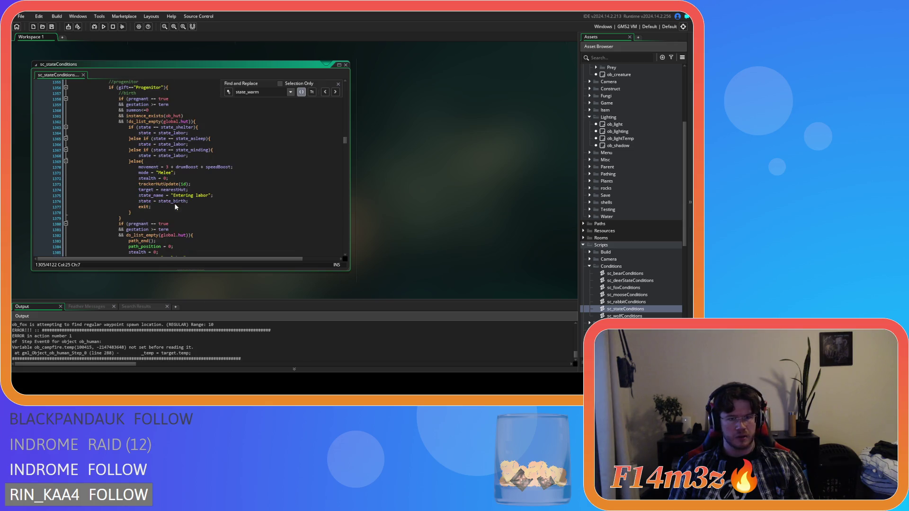
scroll(175, 206, "down", 9)
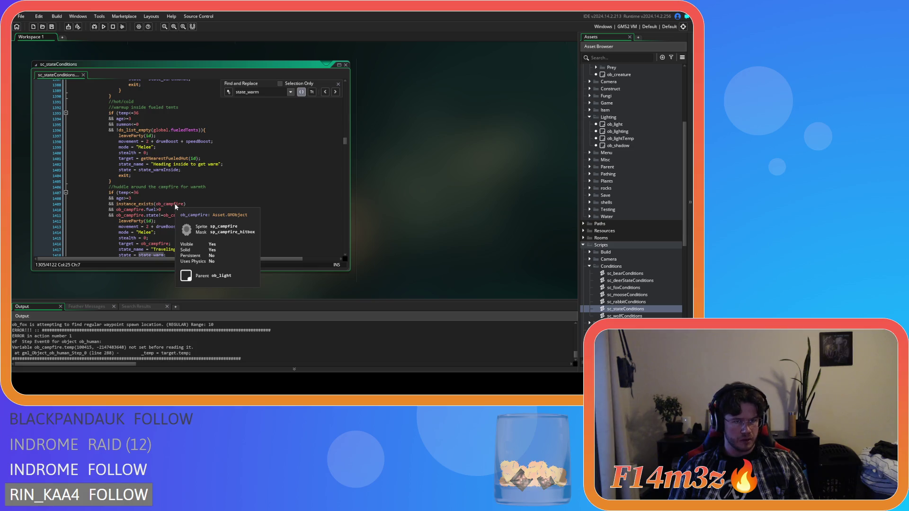
Paste the instance_exists(target)/state_sheltering block into the fueled-tents condition and reselect it to check indentation
left_click(212, 131)
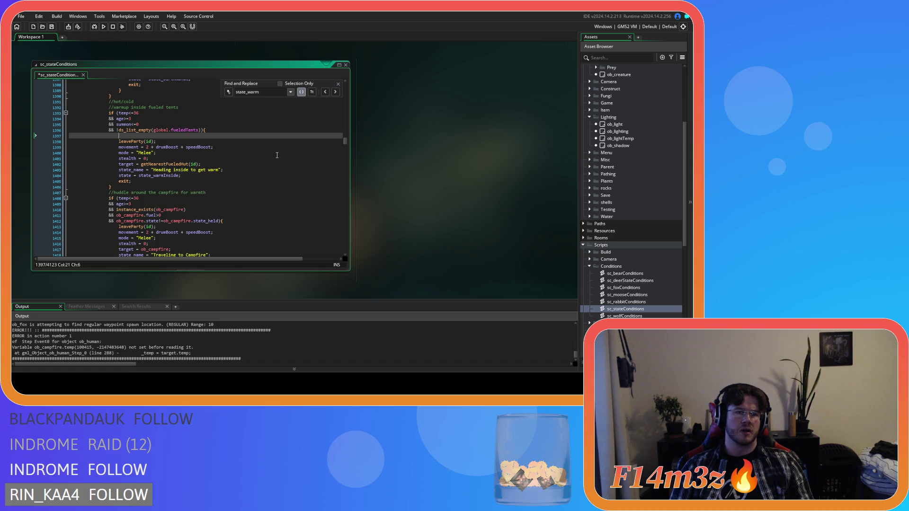
key("ctrl+v")
left_click_drag(144, 228, 108, 145)
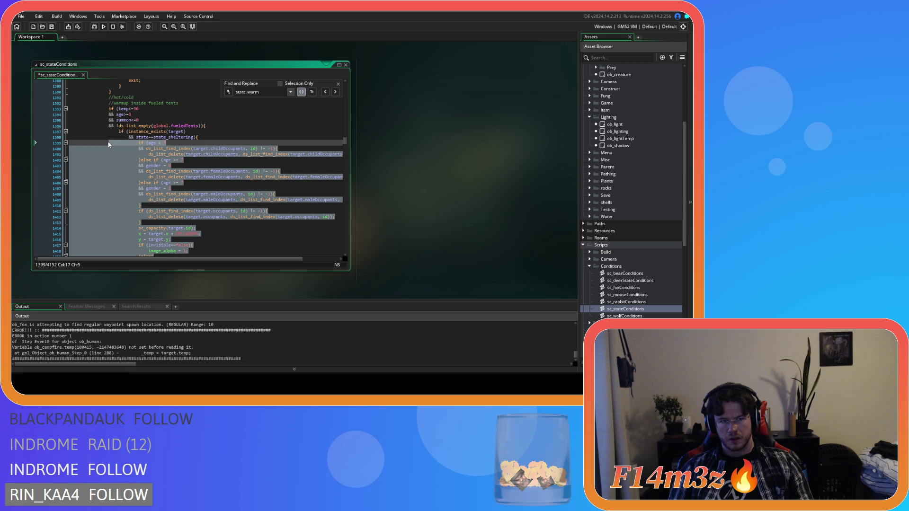
scroll(120, 174, "down", 3)
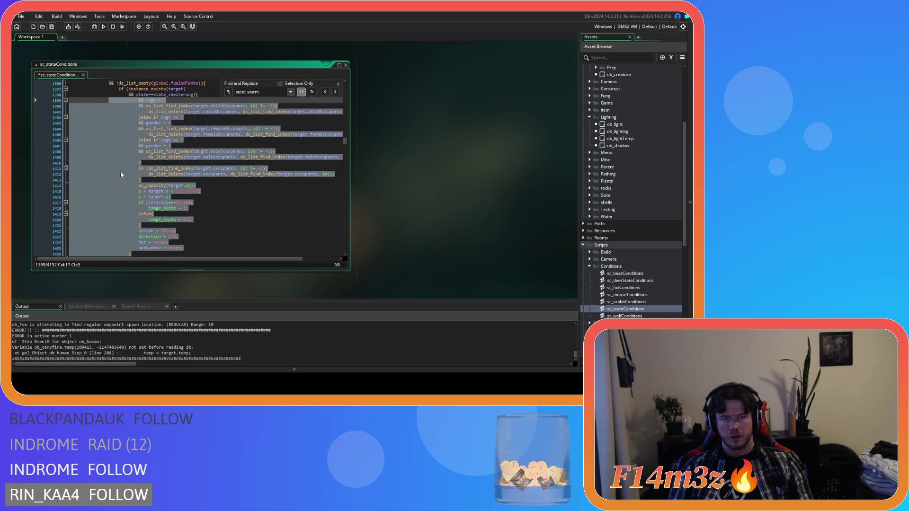
scroll(120, 174, "down", 3)
mouse_move(121, 198)
left_mouse_down()
mouse_move(100, 174)
mouse_move(89, 123)
left_mouse_up()
scroll(123, 208, "down", 3)
mouse_move(131, 239)
left_mouse_down()
mouse_move(127, 247)
mouse_move(114, 147)
left_mouse_up()
scroll(128, 246, "up", 5)
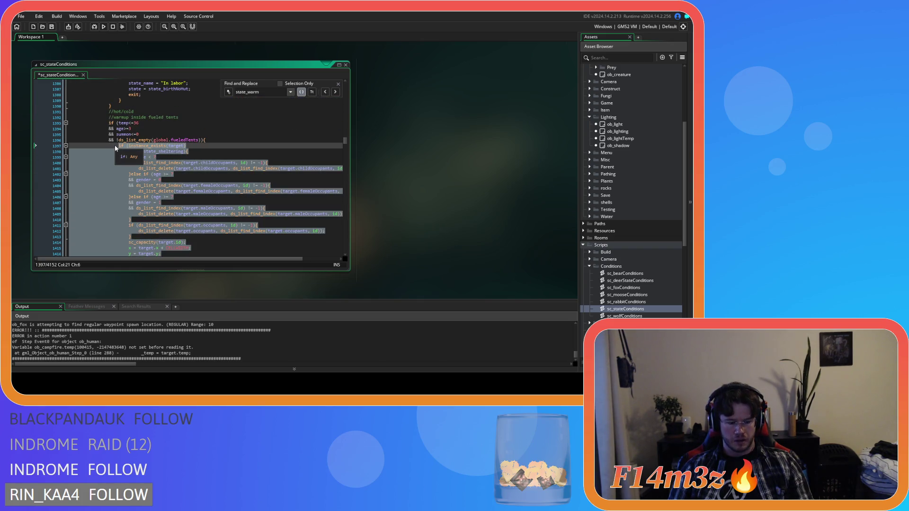
scroll(157, 218, "down", 10)
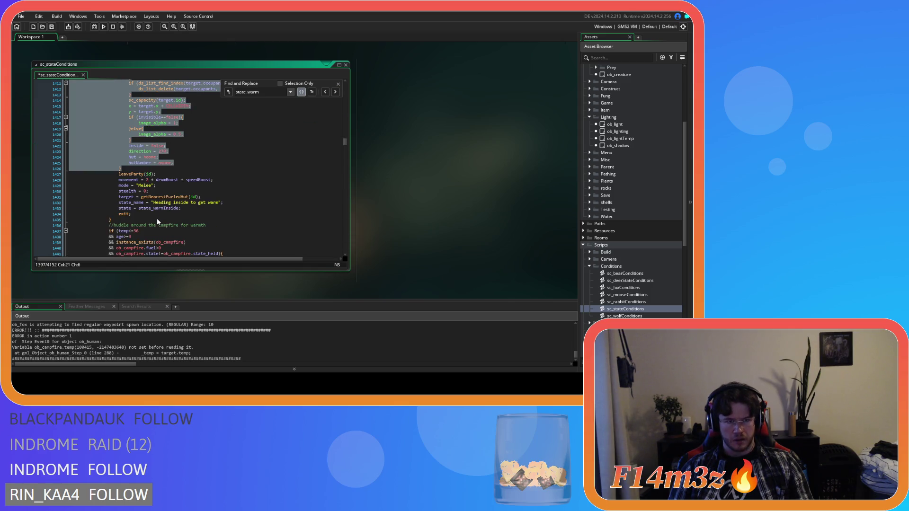
scroll(158, 217, "down", 7)
left_click(246, 128)
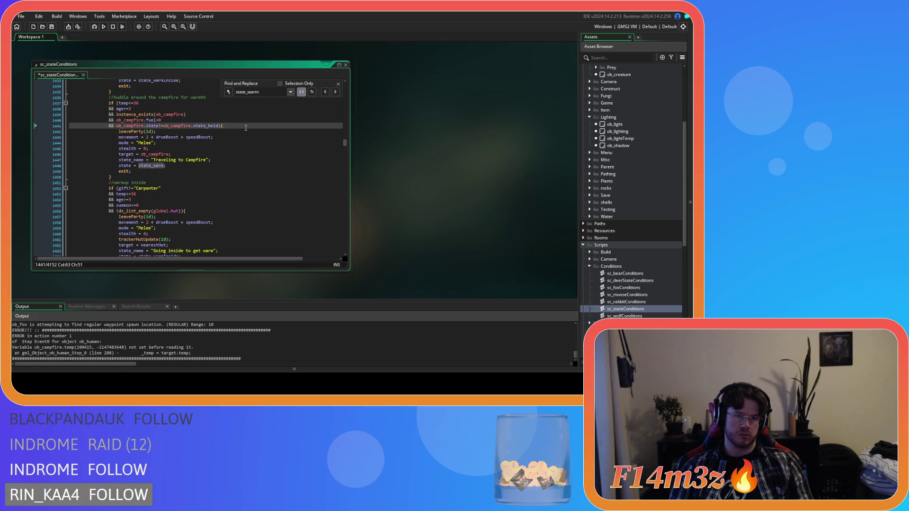
Paste the shelter-leaving code into the campfire block, then scroll back to the Progenitor birth block
key("Return")
key("ctrl+v")
scroll(245, 128, "down", 10)
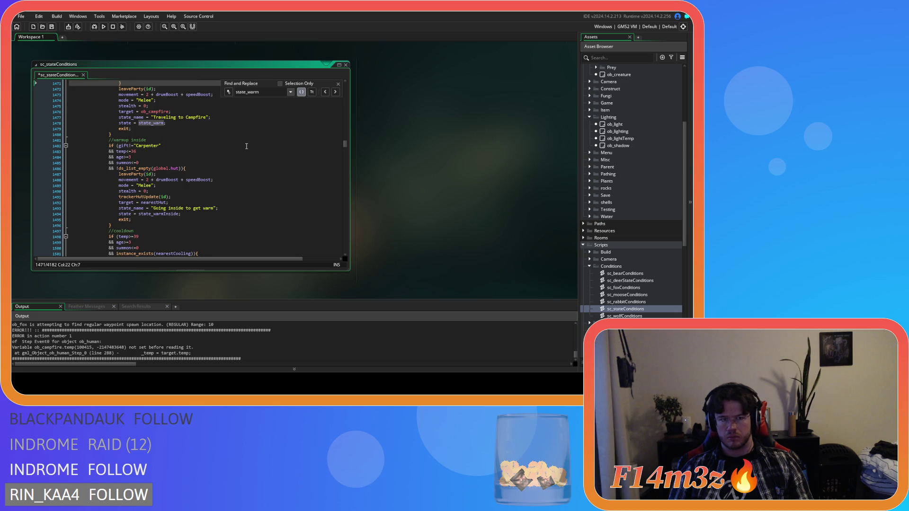
scroll(246, 145, "down", 1)
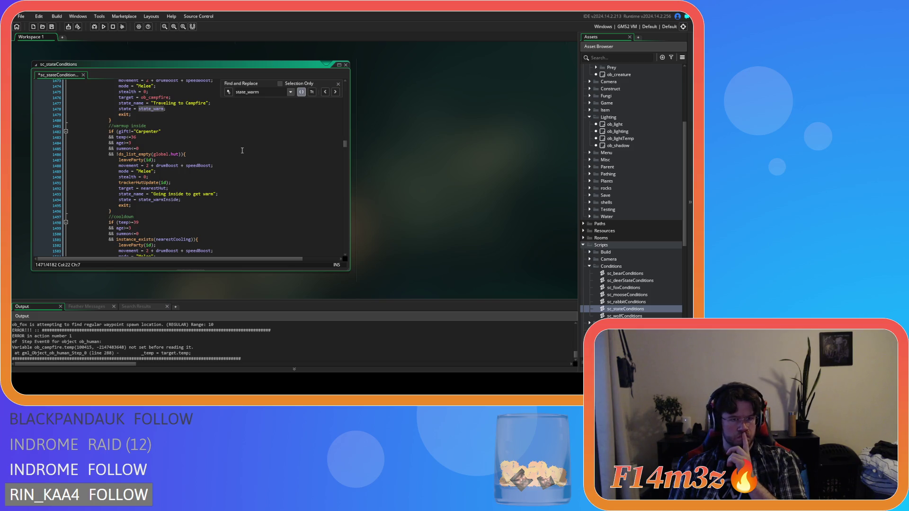
scroll(242, 151, "up", 20)
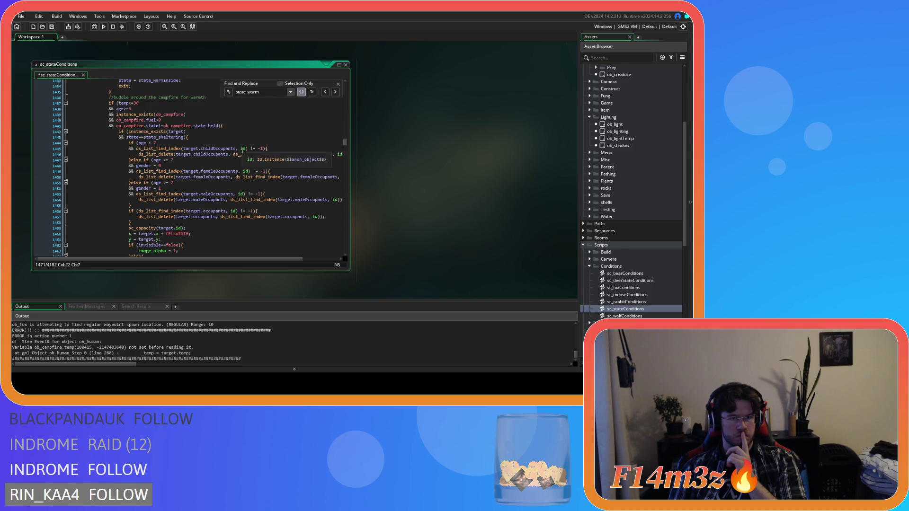
scroll(242, 150, "up", 20)
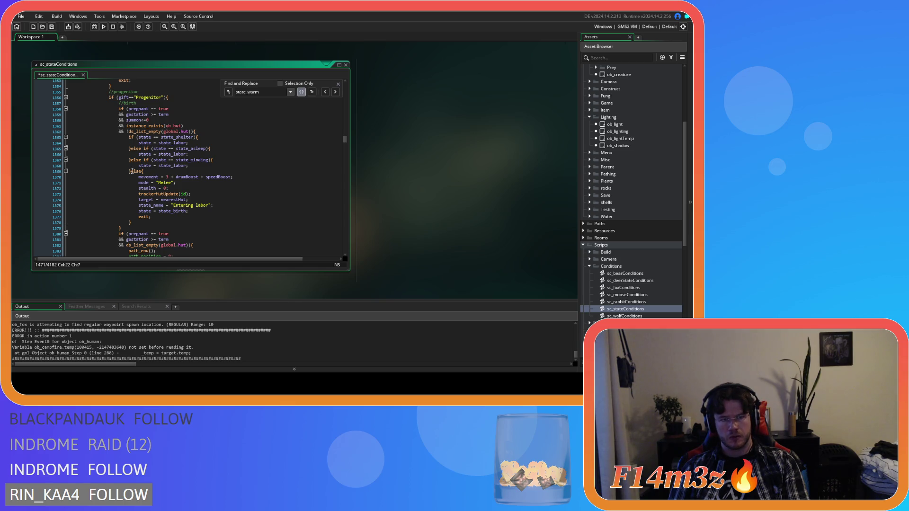
Select the two-line if (state == state_shelter){ state = state_labor; check in the birth block for copying
left_click_drag(129, 171, 128, 137)
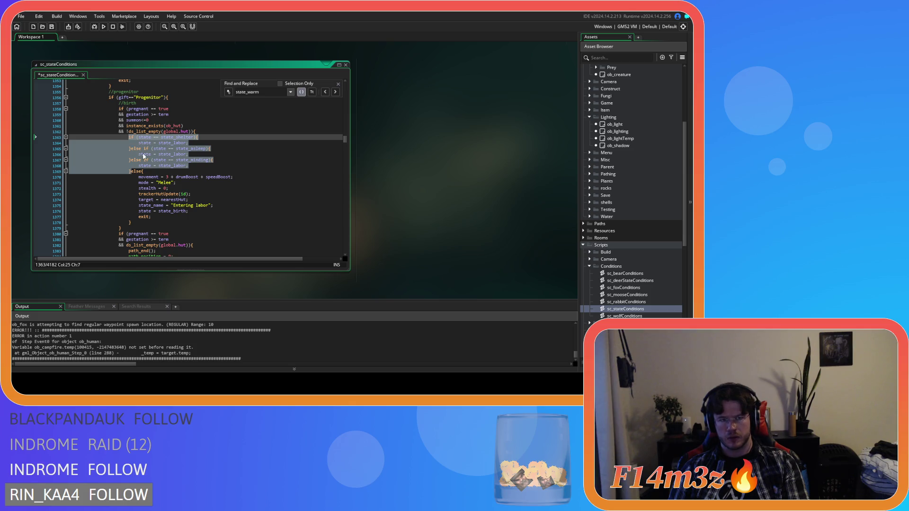
left_click(143, 155)
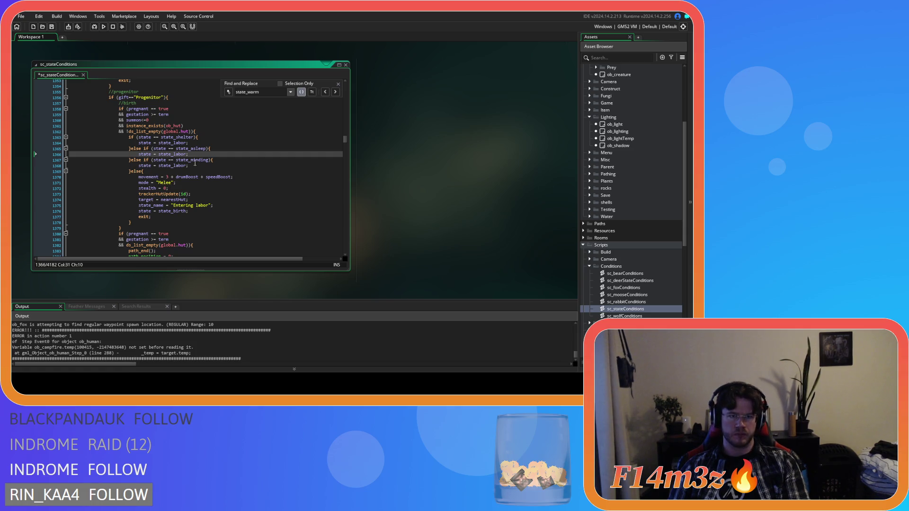
left_click(227, 157)
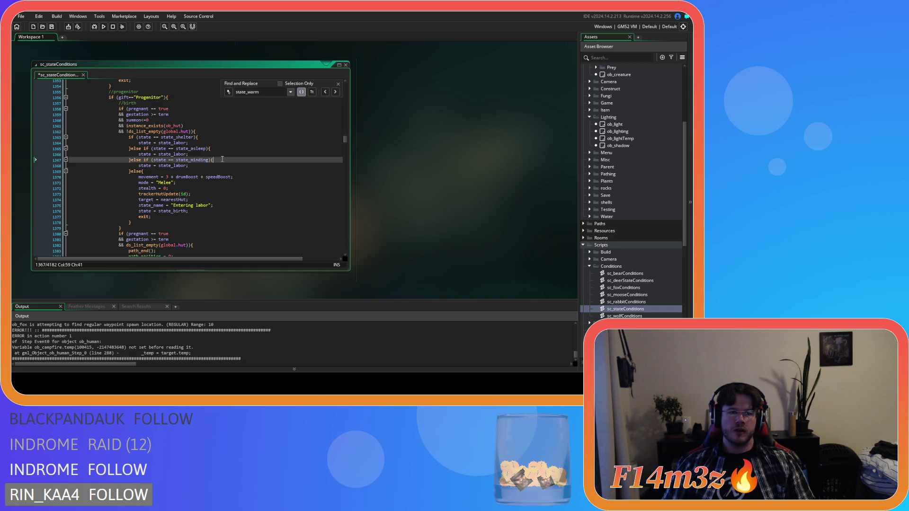
key("Up")
key("Up")
key("Home")
key("shift+Up")
key("shift+Up")
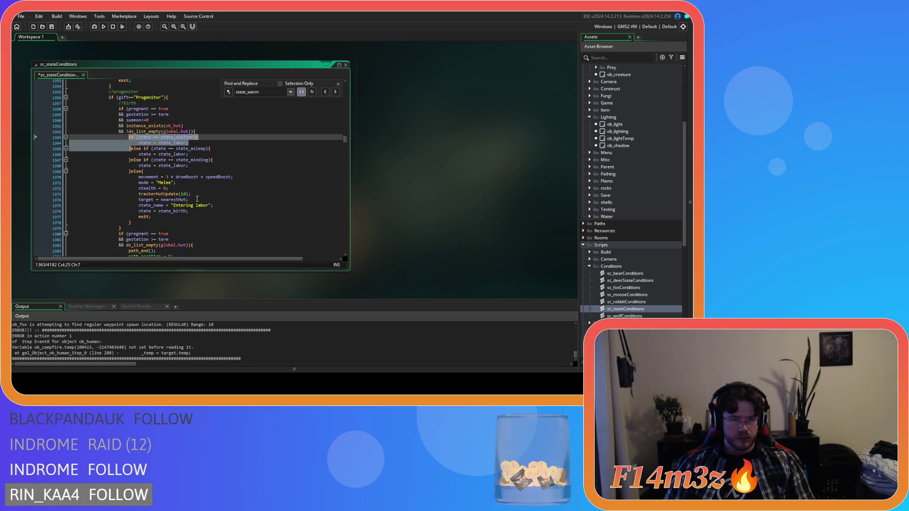
scroll(198, 199, "down", 10)
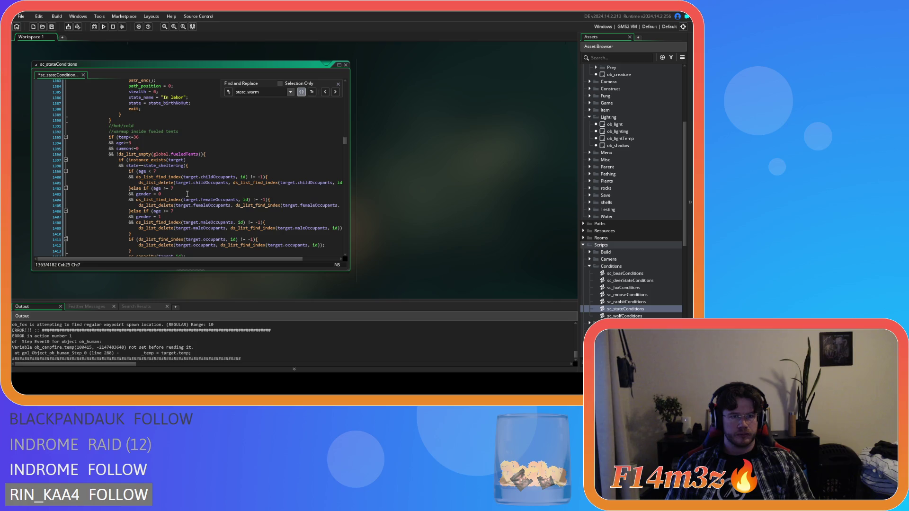
scroll(187, 194, "down", 1)
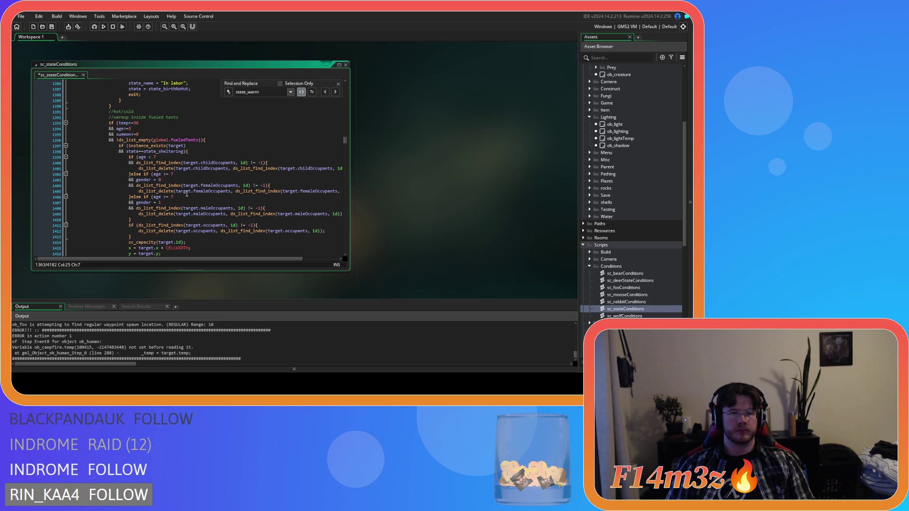
scroll(187, 193, "down", 1)
scroll(187, 193, "down", 1)
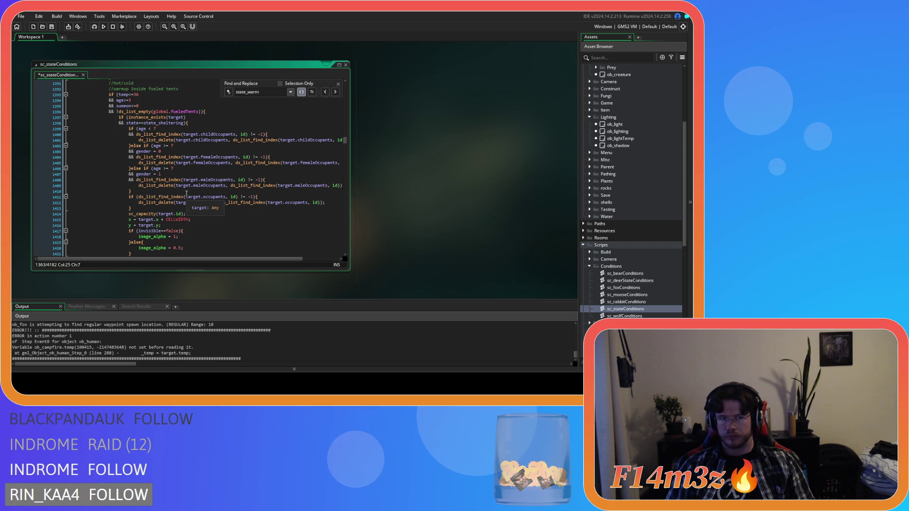
scroll(187, 193, "up", 12)
right_click(144, 132)
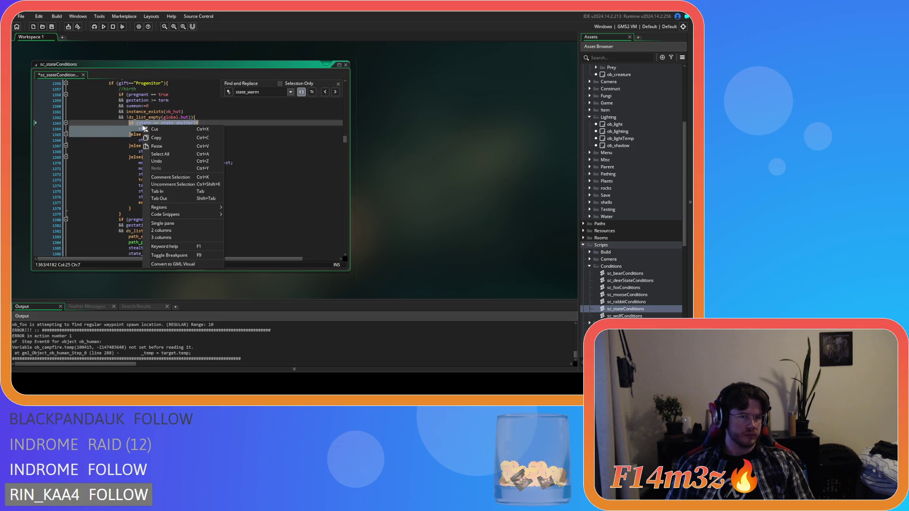
Paste the copied state_shelter check into the Carpenter hut warm-up block and un-indent it
key("Escape")
scroll(211, 154, "down", 4)
scroll(210, 154, "down", 13)
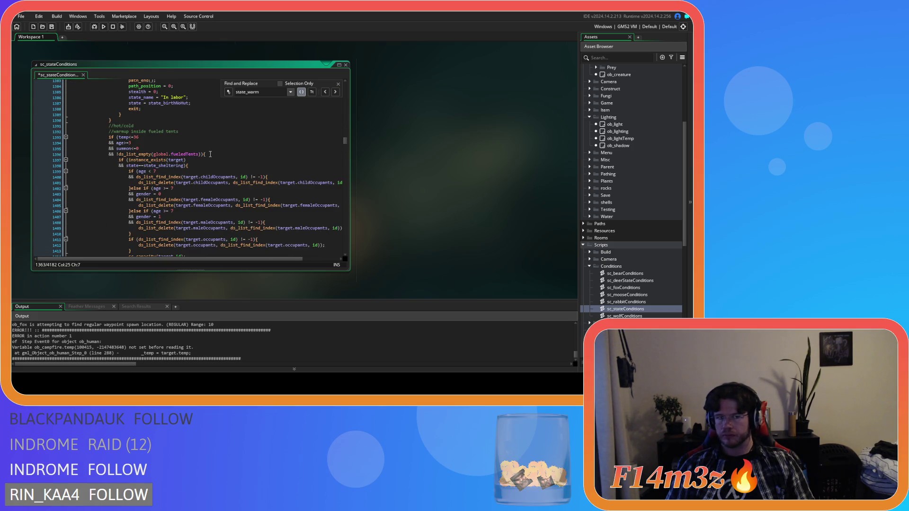
scroll(210, 154, "down", 8)
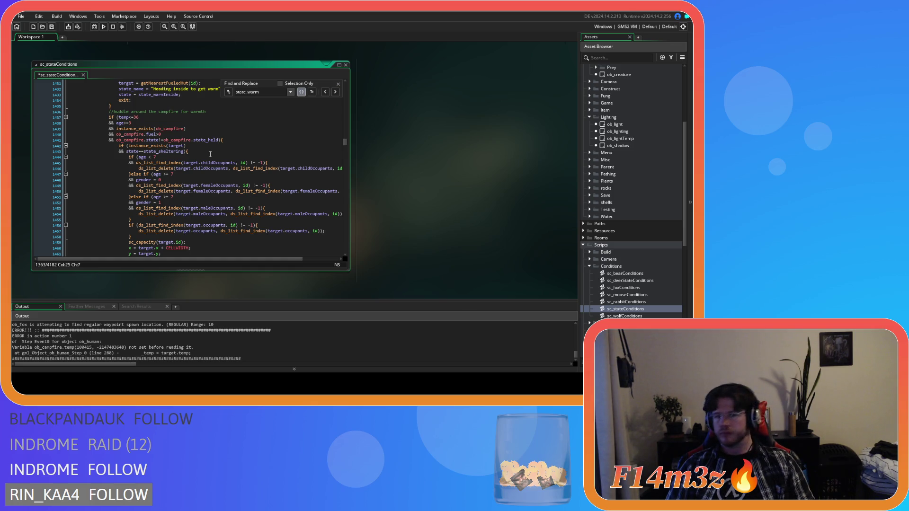
scroll(210, 154, "down", 4)
scroll(210, 154, "up", 3)
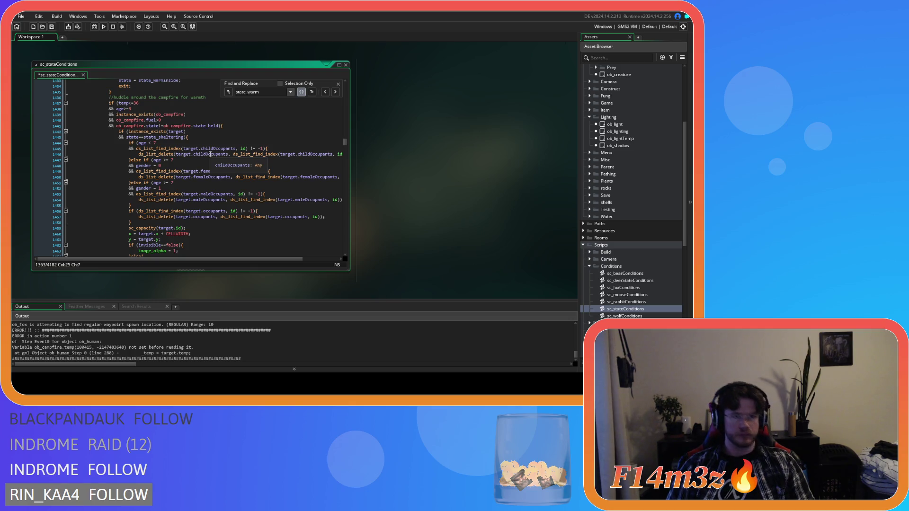
scroll(210, 154, "down", 3)
scroll(210, 154, "up", 3)
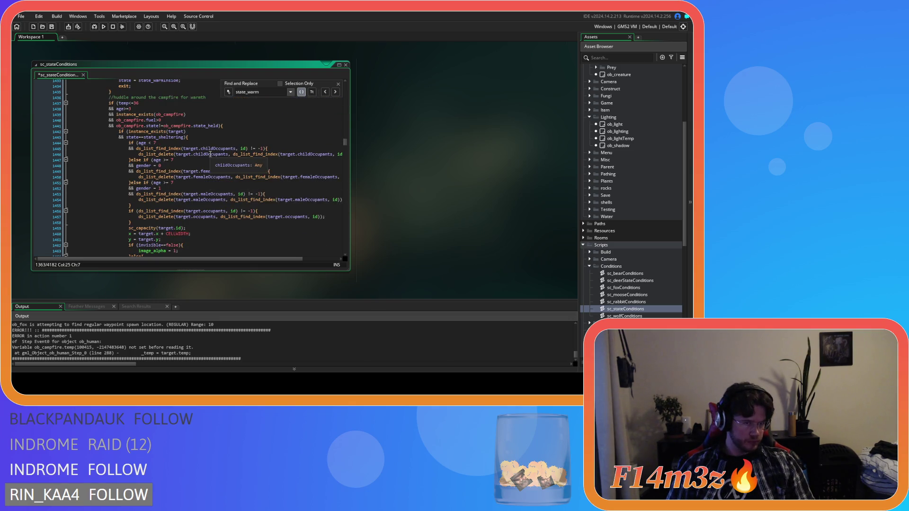
scroll(211, 153, "down", 8)
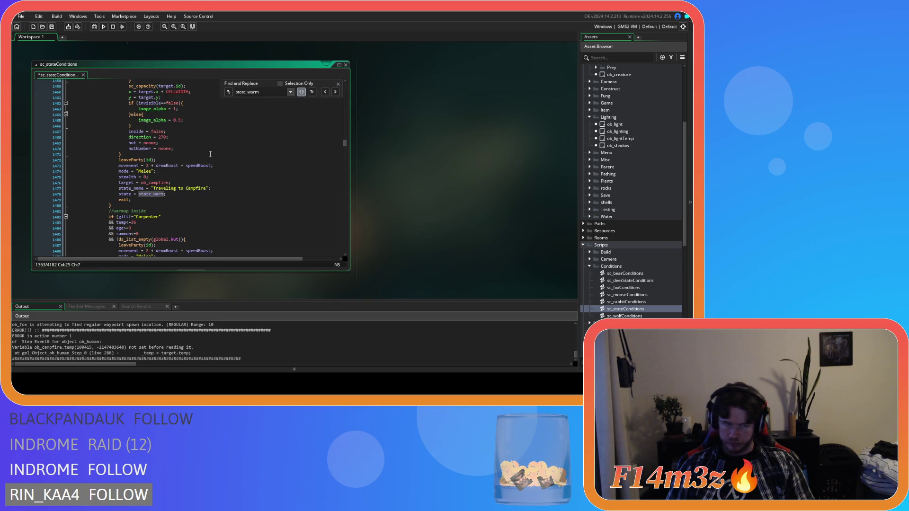
scroll(210, 154, "down", 3)
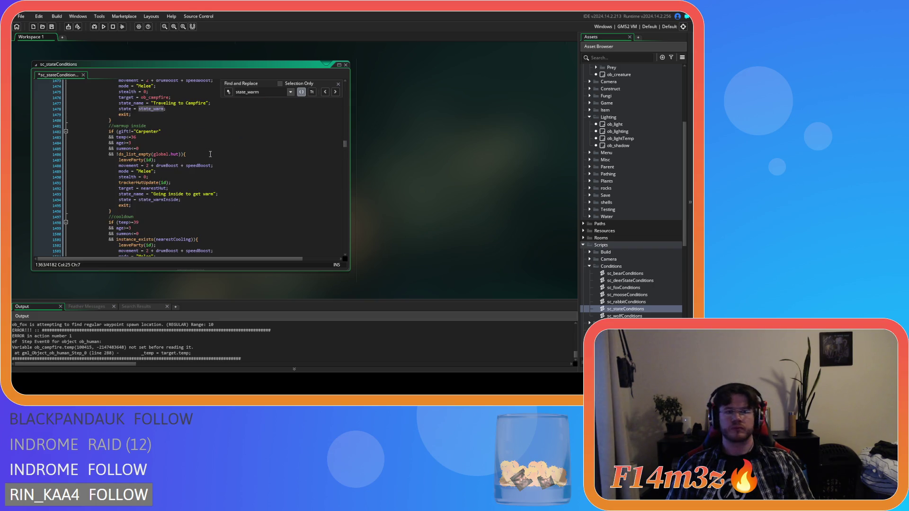
left_click(210, 154)
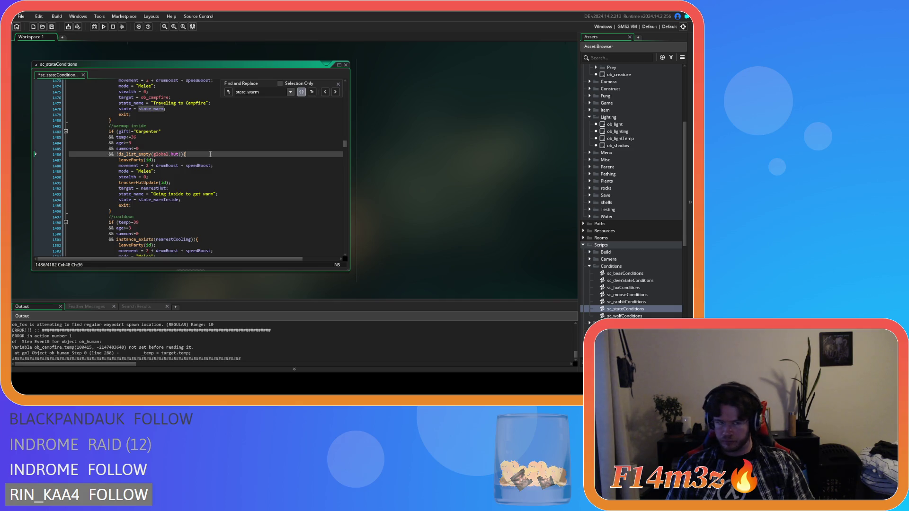
key("Return")
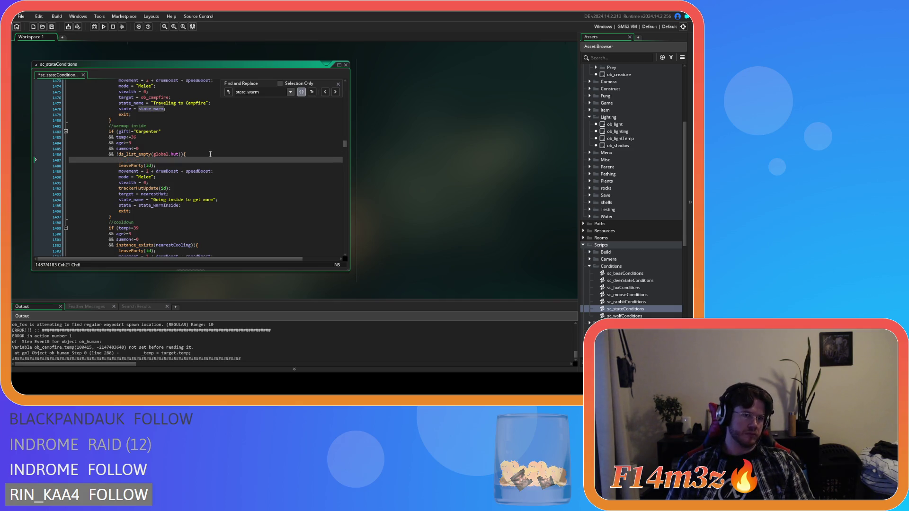
key("ctrl+v")
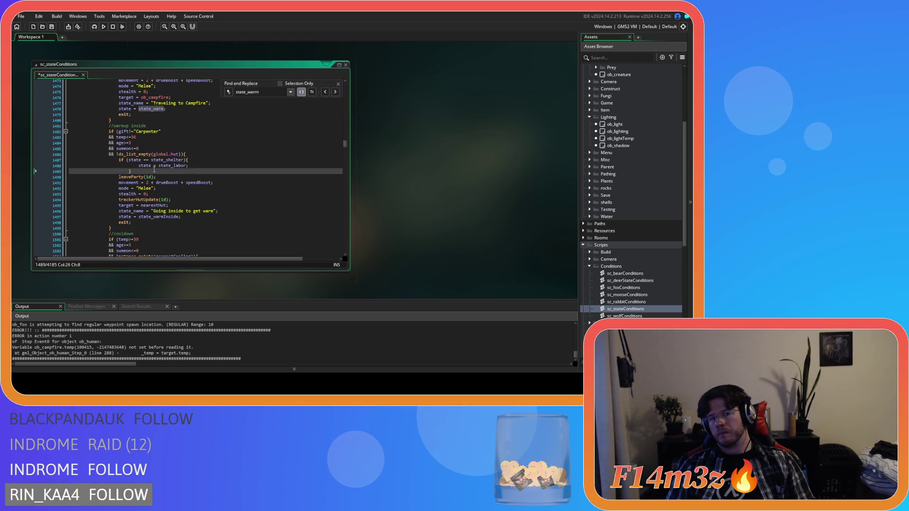
left_click_drag(155, 170, 108, 166)
key("shift+Tab")
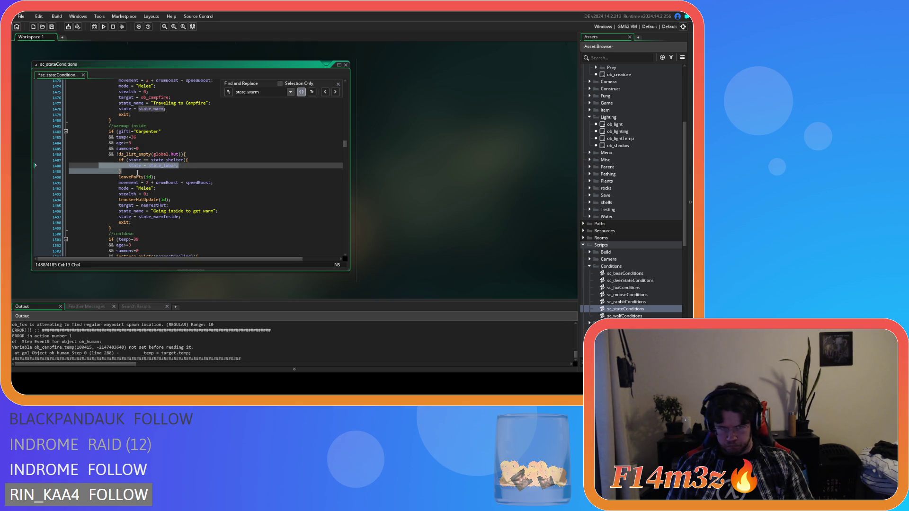
Make the pasted check test state==state_shelter and switch to state_warmInside
left_click(157, 217)
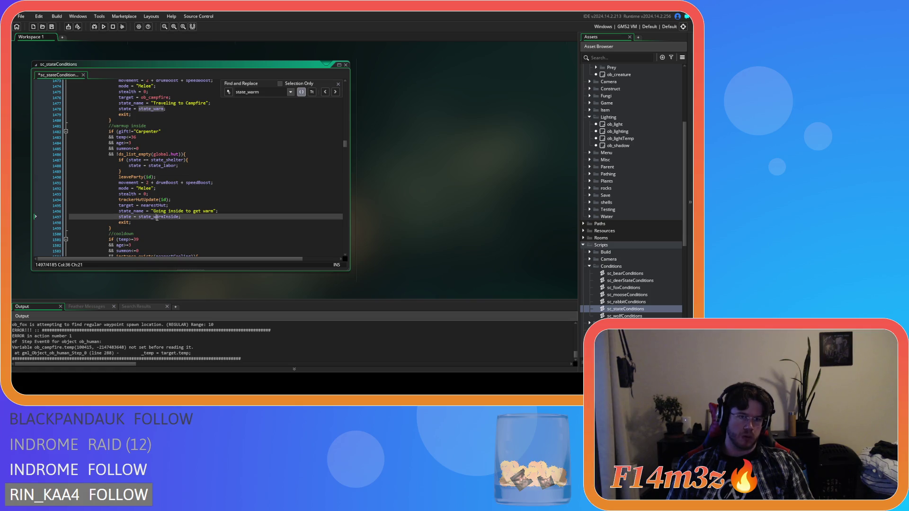
double_click(162, 165)
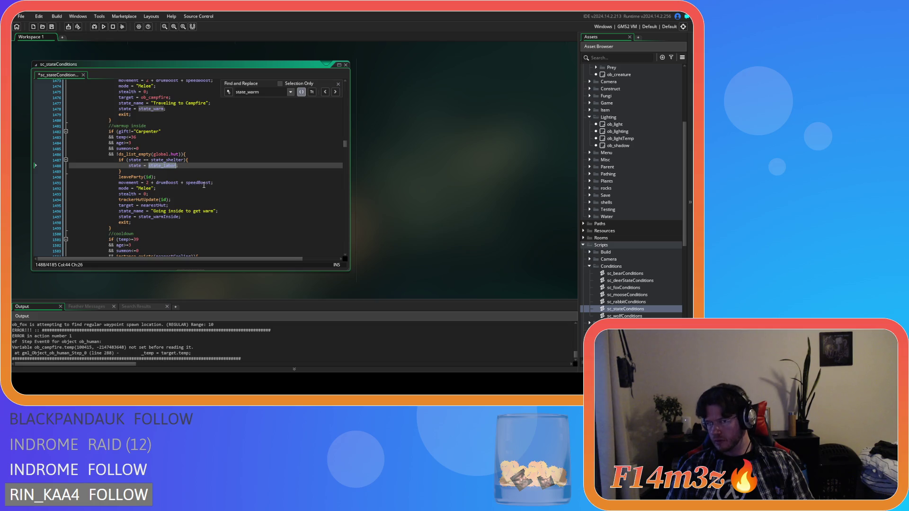
type("state_warmInside")
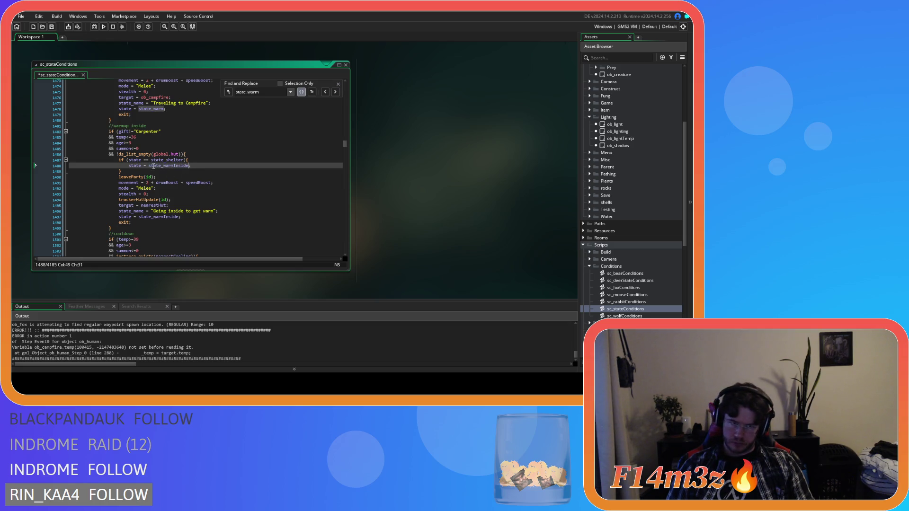
left_click(143, 160)
key("BackSpace")
key("Right")
key("Right")
key("Delete")
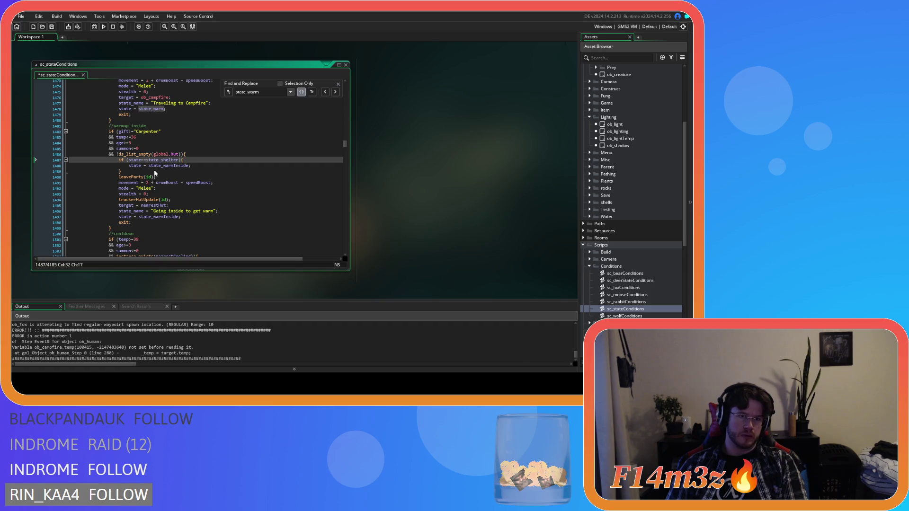
Wrap the leaveParty-through-exit lines in a new else{ branch
left_click(142, 171)
type("else{")
left_click(148, 222)
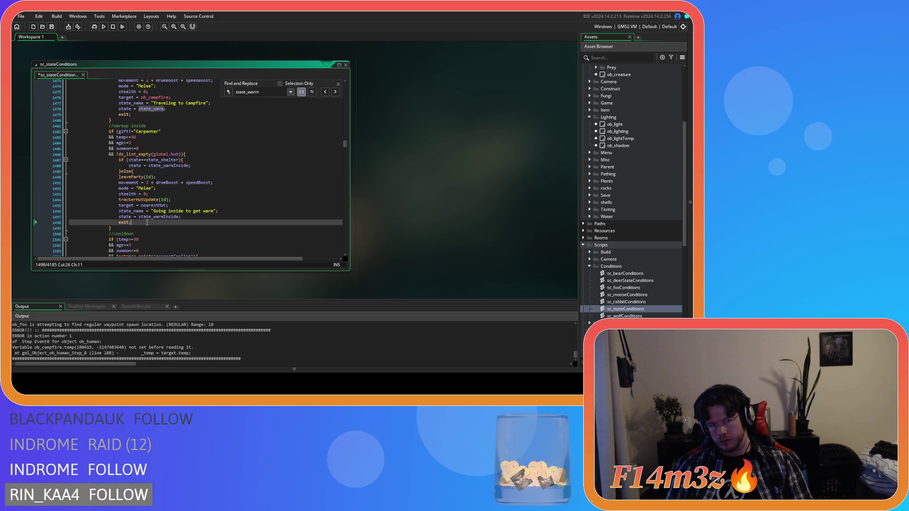
left_click_drag(147, 222, 114, 176)
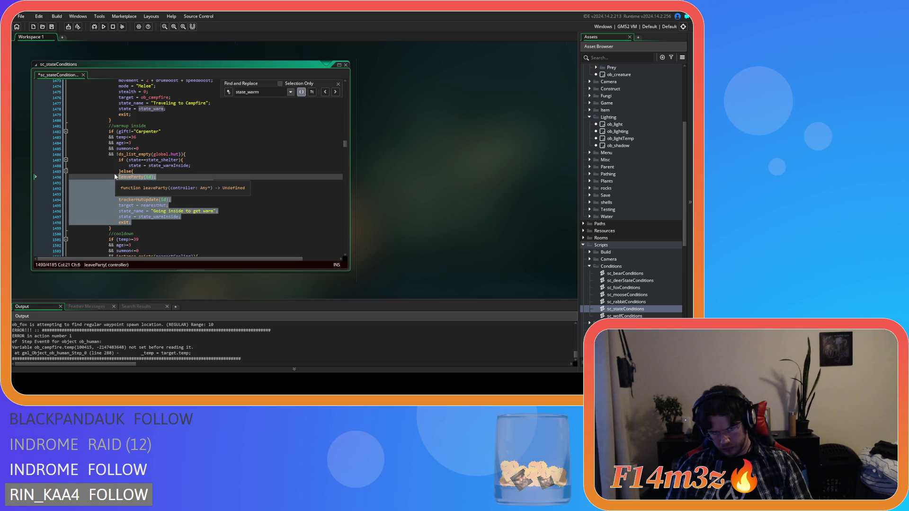
key("Tab")
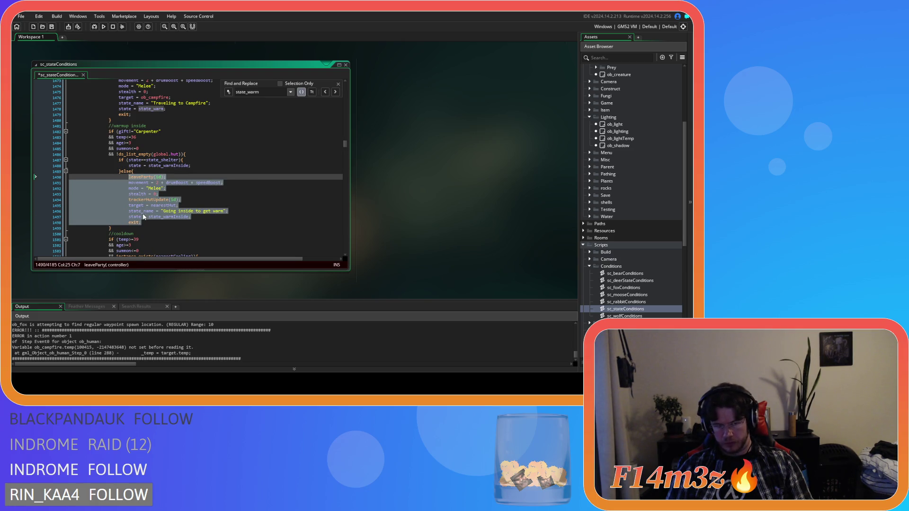
left_click(146, 226)
Open a new line after the sheltering branch's state_labor switch in the Progenitor birth block
scroll(226, 226, "up", 8)
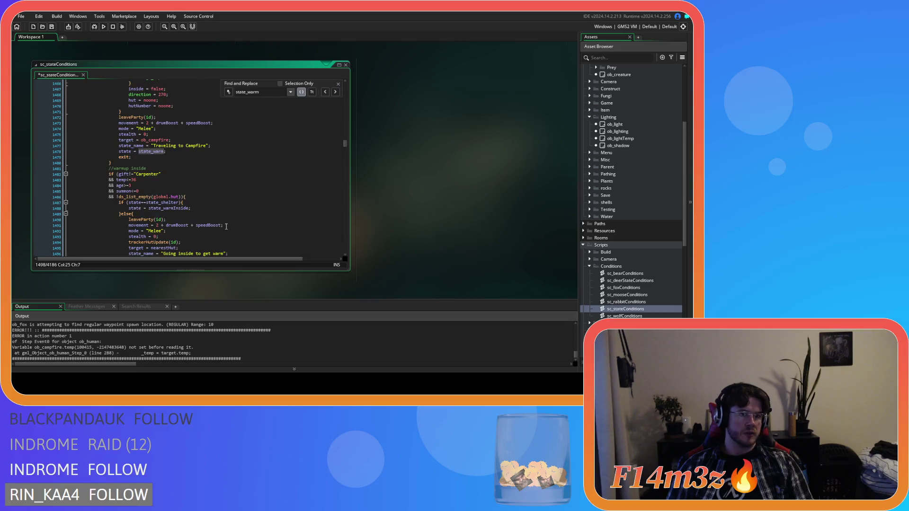
scroll(226, 227, "up", 20)
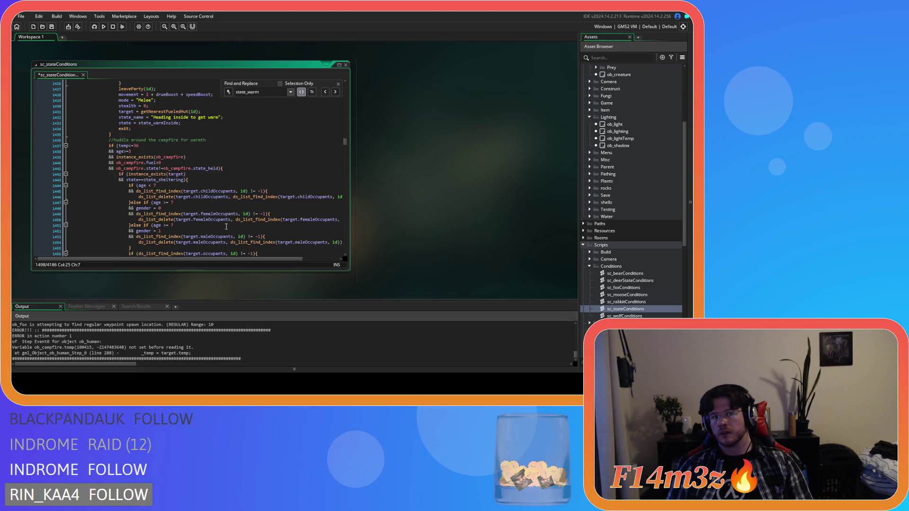
scroll(226, 227, "up", 5)
scroll(226, 227, "down", 15)
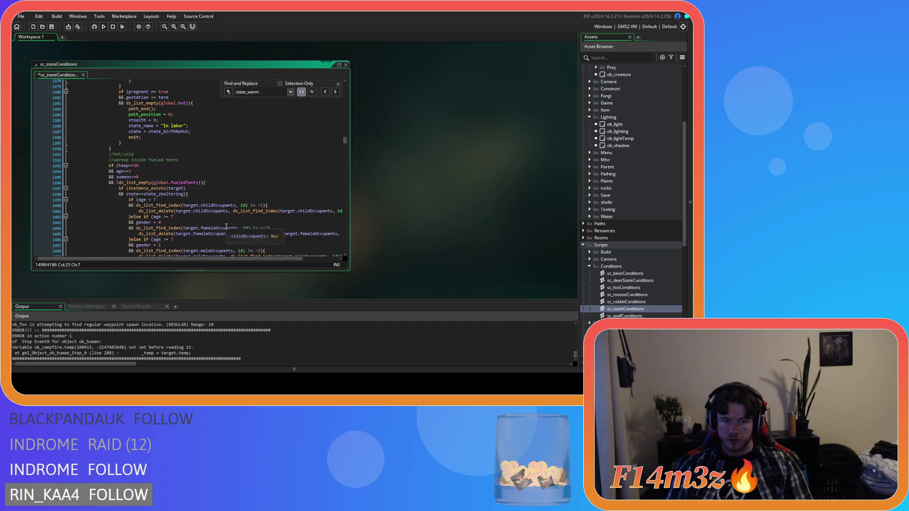
scroll(226, 227, "down", 7)
scroll(226, 226, "up", 20)
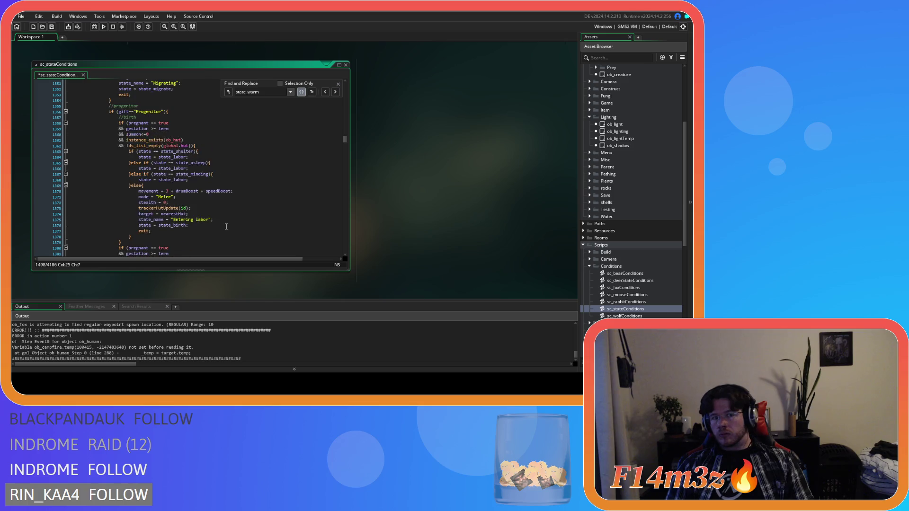
left_click(207, 157)
key("Return")
Add exit; after the sheltering, asleep and minding state_labor lines and save the script
type("exit;")
left_click(200, 174)
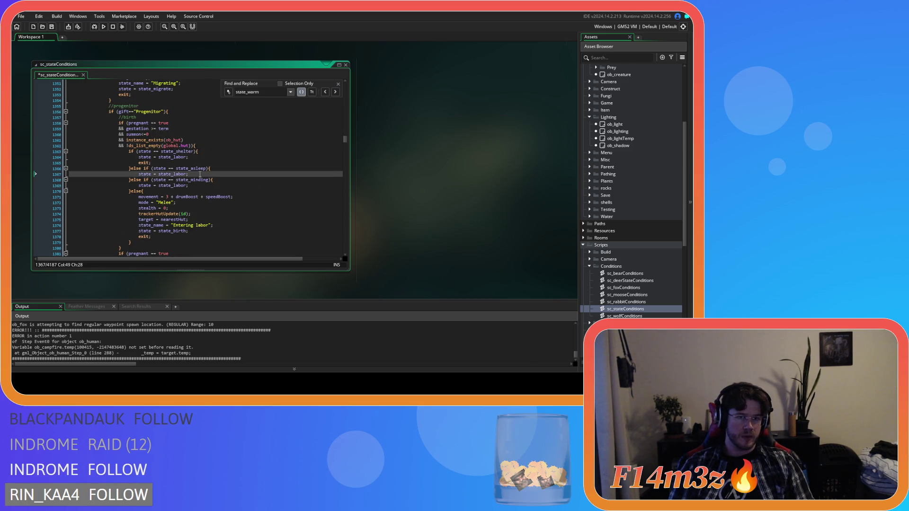
key("Return")
type("exit;")
left_click(199, 192)
key("Return")
type("exit;")
key("ctrl+s")
Close the Find and Replace panel and scroll down to the warm-up code
left_click(284, 173)
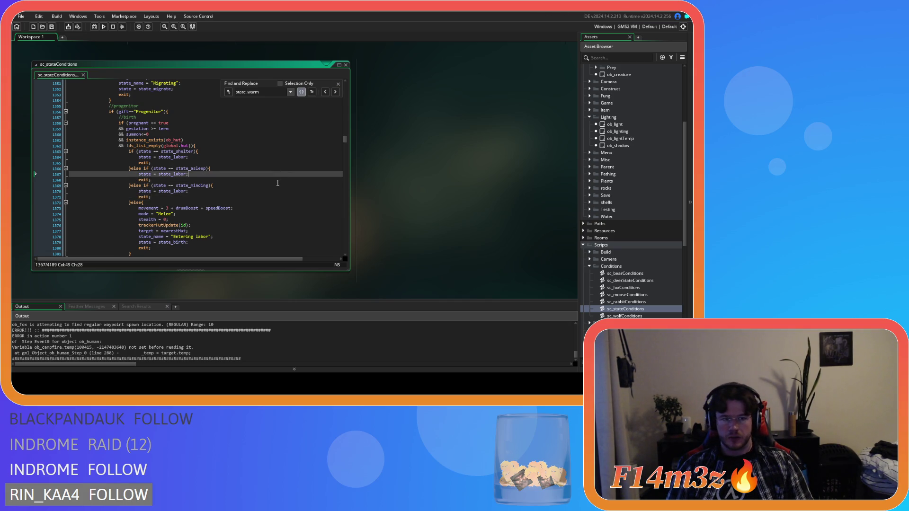
scroll(277, 182, "down", 3)
left_click(337, 84)
left_click(227, 164)
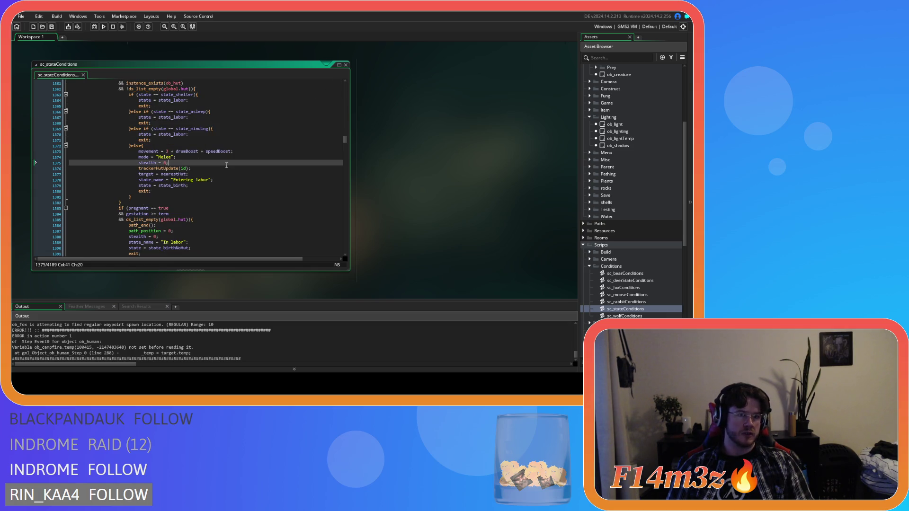
scroll(220, 229, "up", 7)
scroll(221, 229, "up", 11)
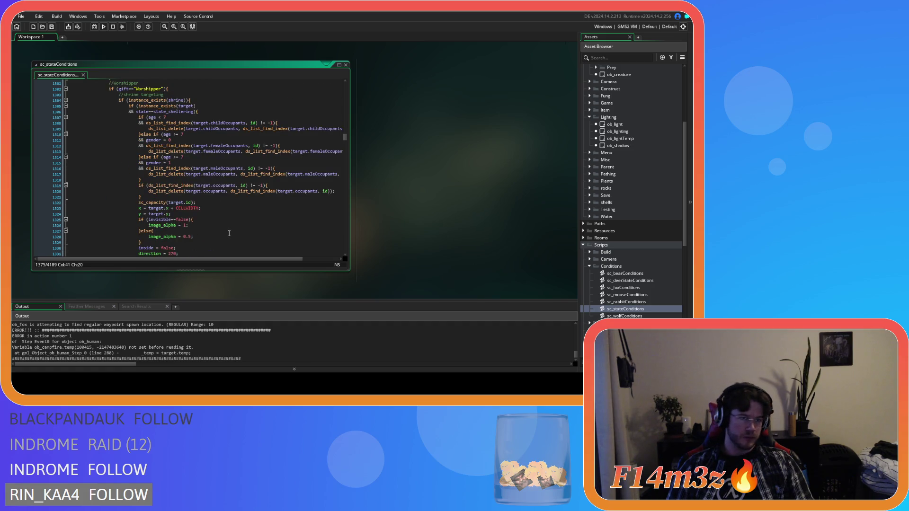
scroll(229, 233, "down", 20)
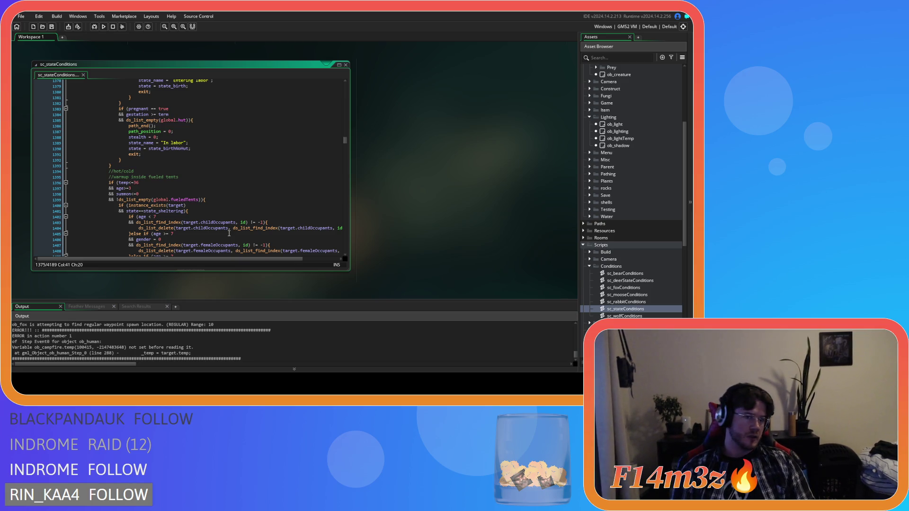
scroll(258, 213, "down", 4)
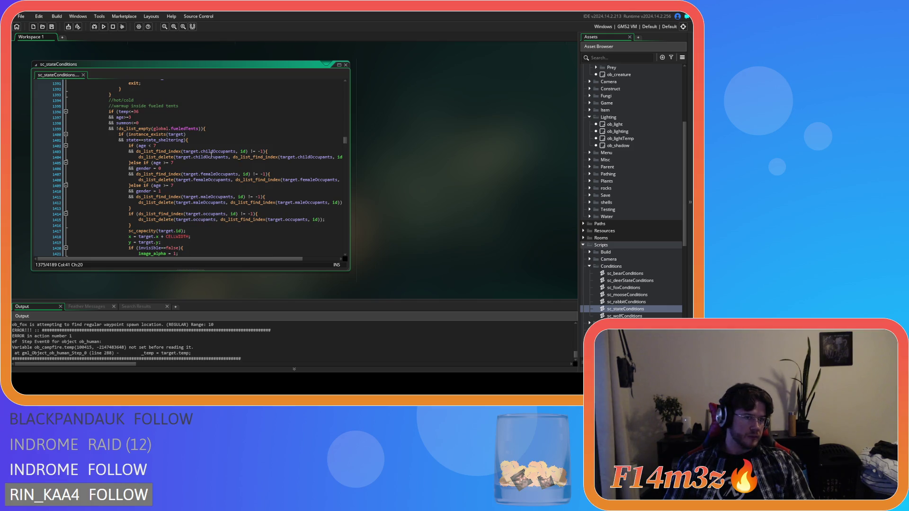
scroll(203, 152, "down", 8)
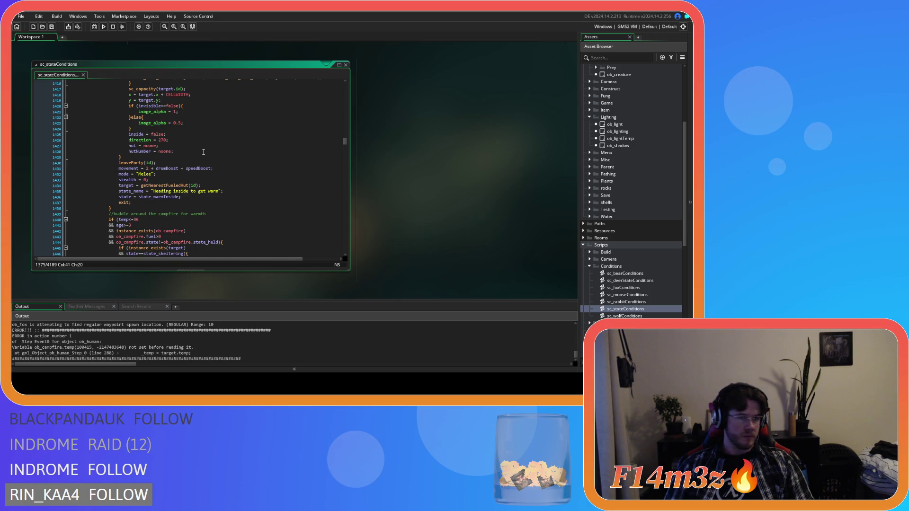
scroll(204, 151, "down", 20)
scroll(203, 152, "up", 3)
scroll(203, 152, "down", 3)
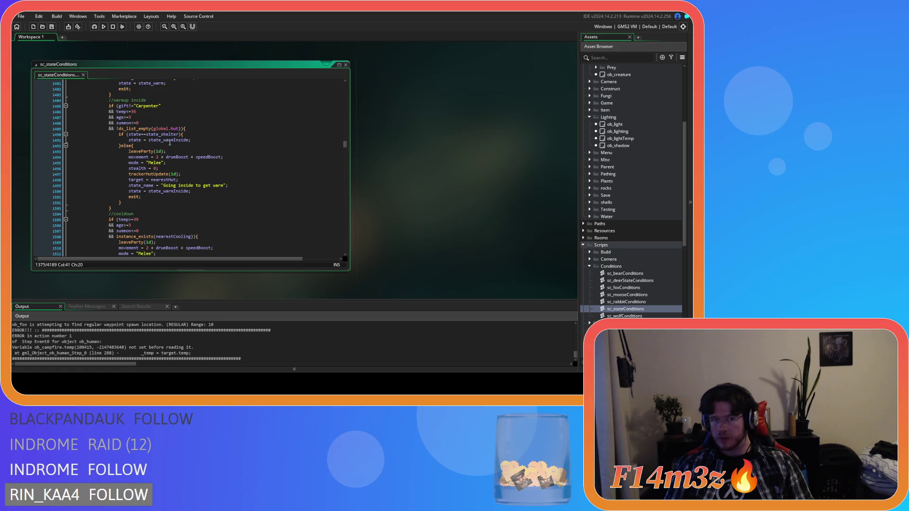
Change state_warmInside to state_warm on line 1491, then scroll back up to the fueled tents block
left_click(176, 140)
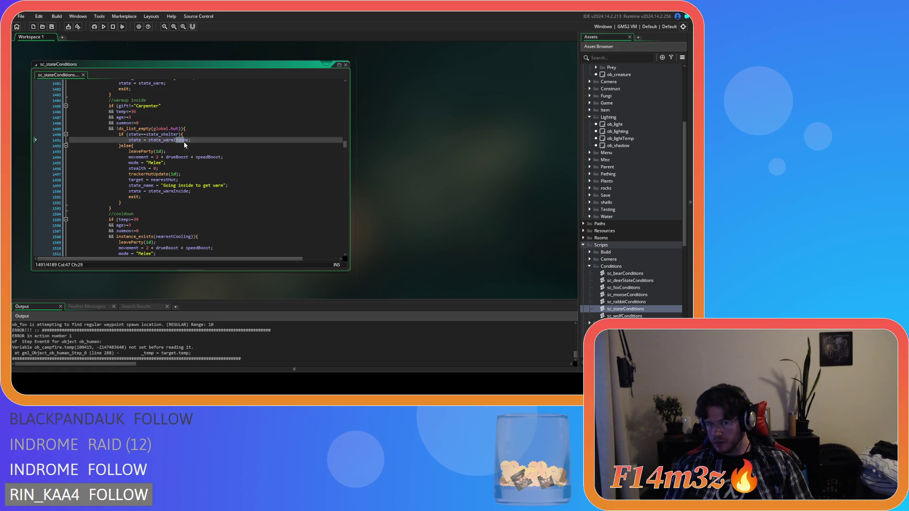
key("BackSpace")
key("Delete")
key("Delete")
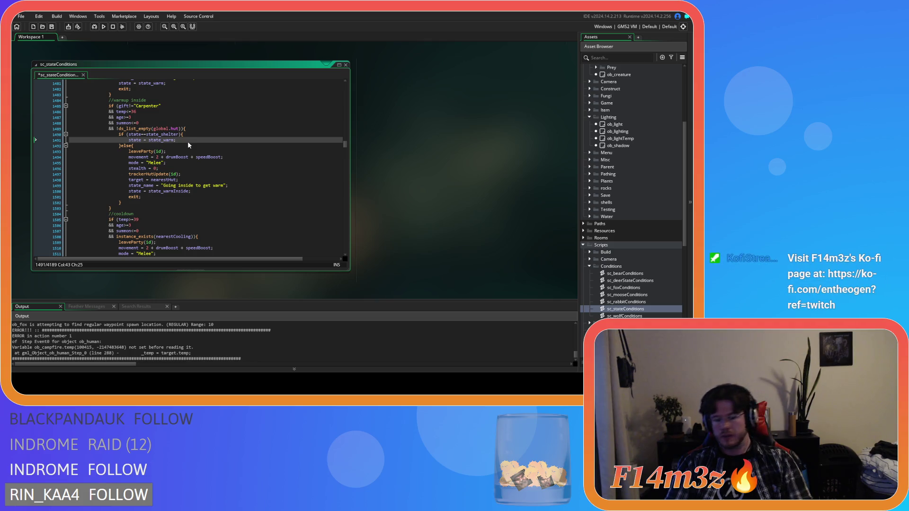
type("ing")
scroll(189, 141, "up", 15)
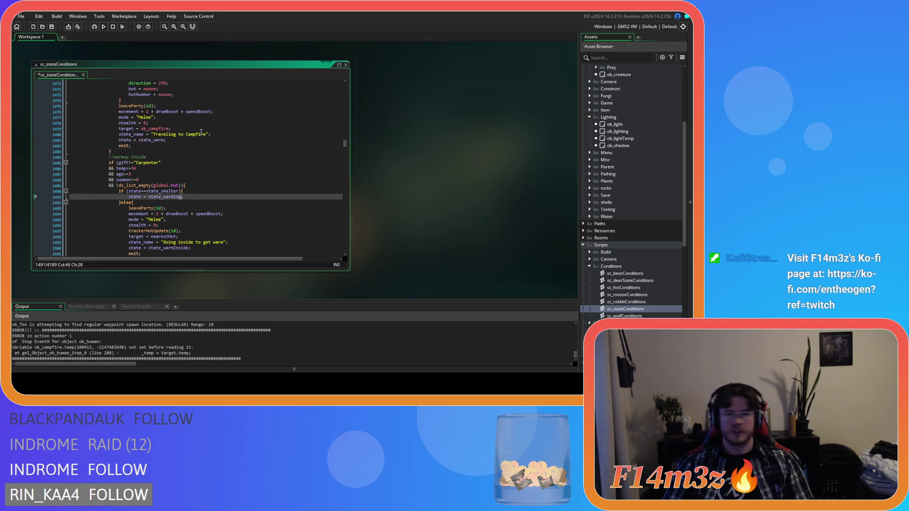
scroll(202, 138, "up", 11)
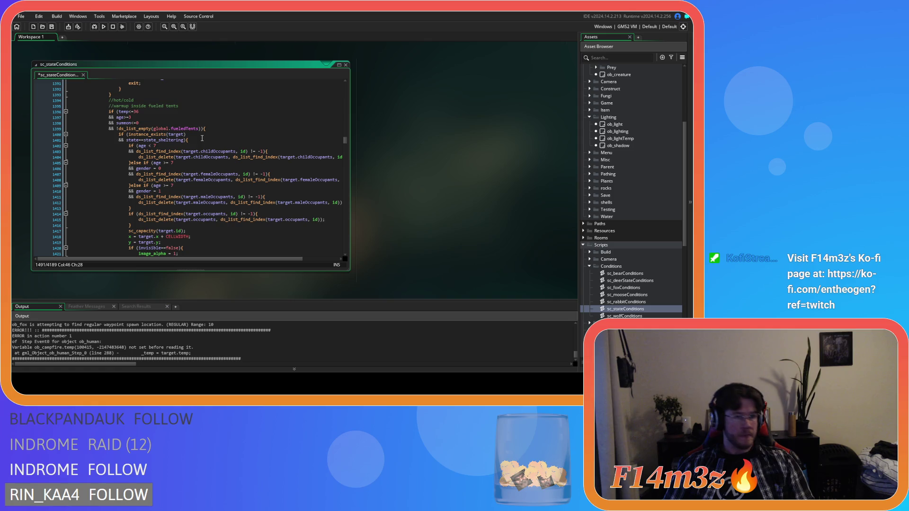
scroll(203, 138, "down", 3)
scroll(202, 138, "down", 4)
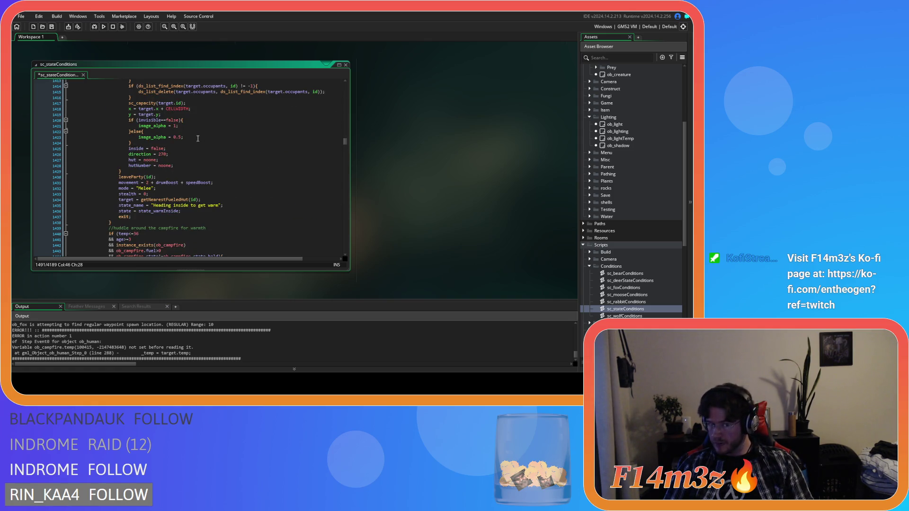
scroll(198, 138, "up", 1)
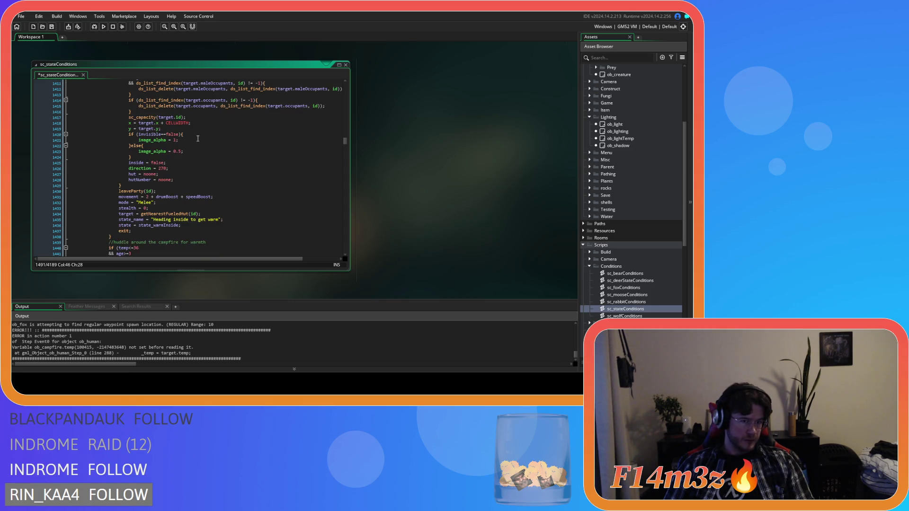
scroll(198, 138, "up", 2)
scroll(198, 138, "up", 3)
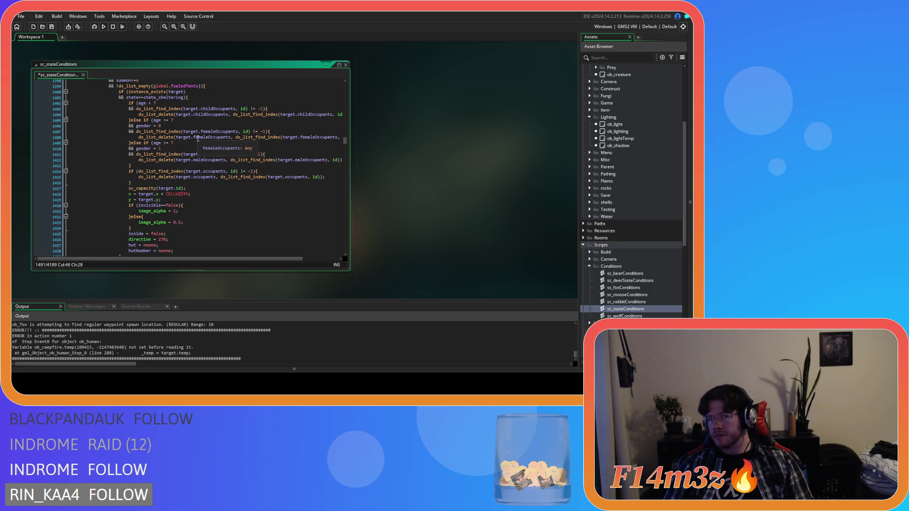
scroll(198, 138, "up", 3)
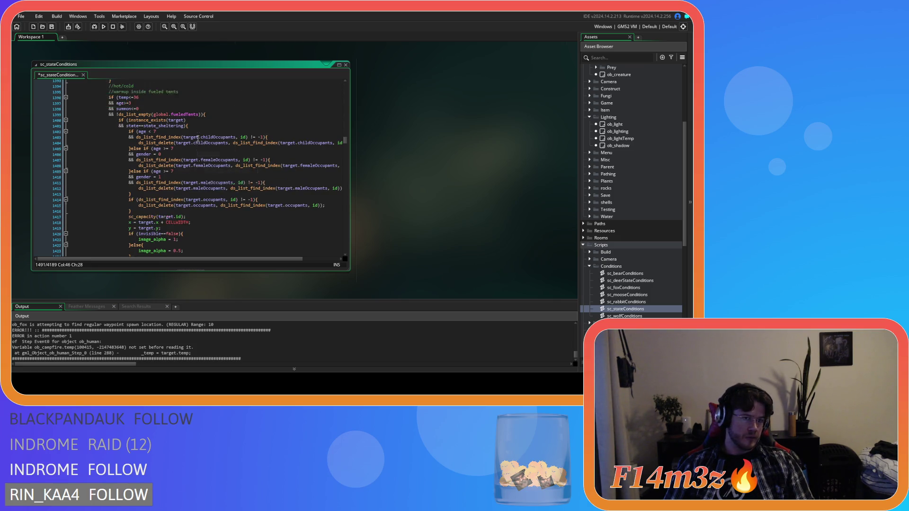
Go to the fueled tents block's instance_exists(target) and state_sheltering check and review the surrounding code
left_click(198, 139)
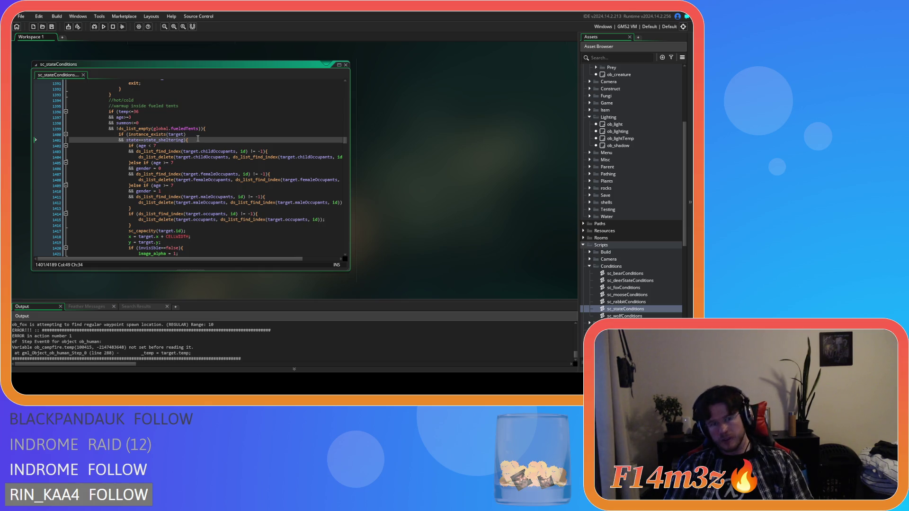
mouse_move(163, 131)
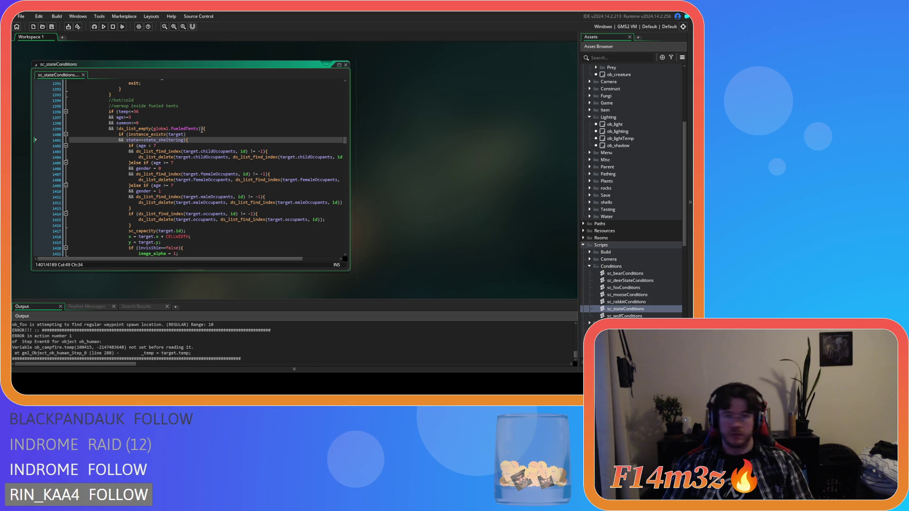
scroll(202, 130, "down", 4)
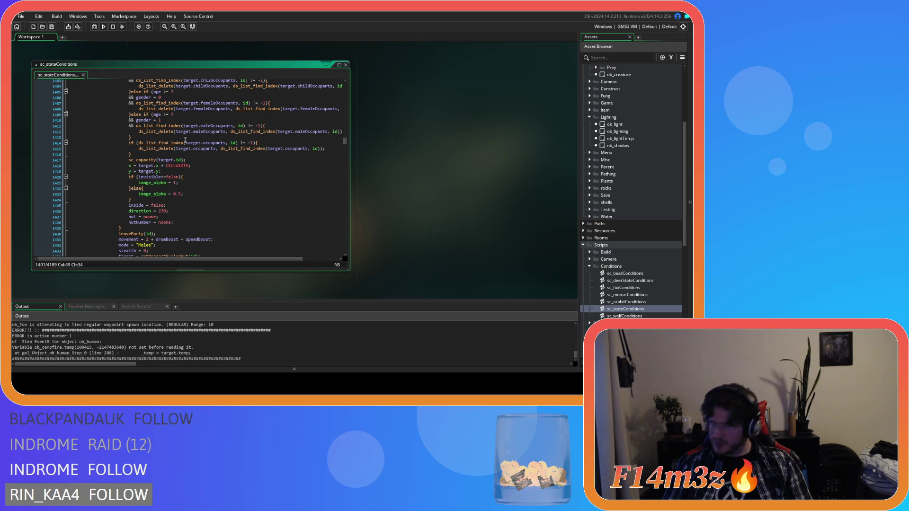
scroll(179, 137, "up", 3)
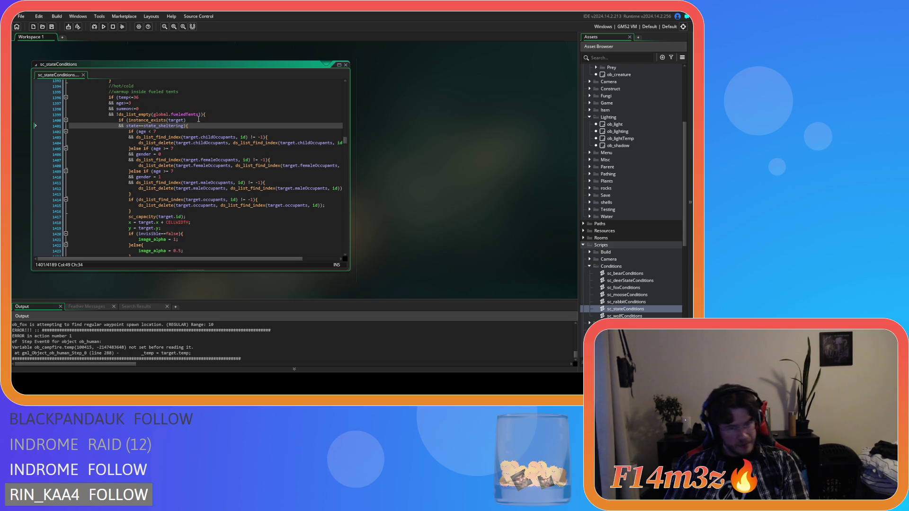
scroll(198, 119, "down", 3)
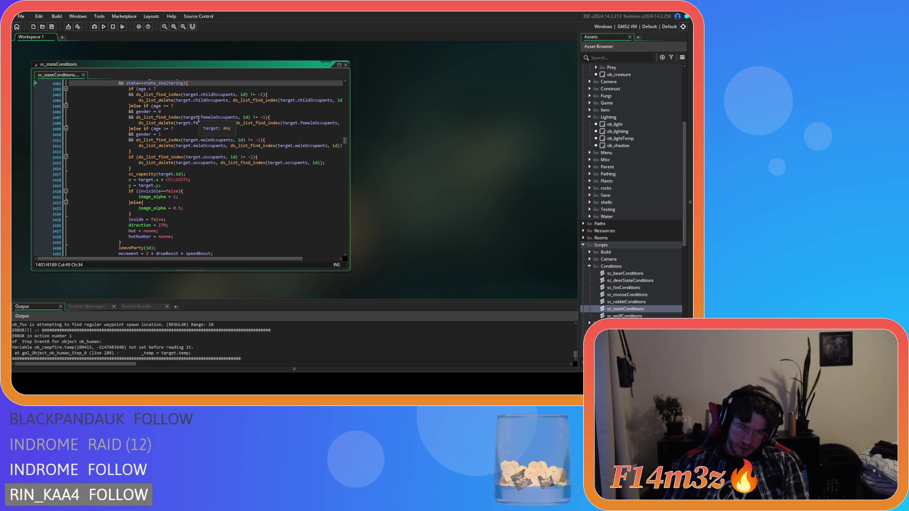
scroll(198, 119, "up", 3)
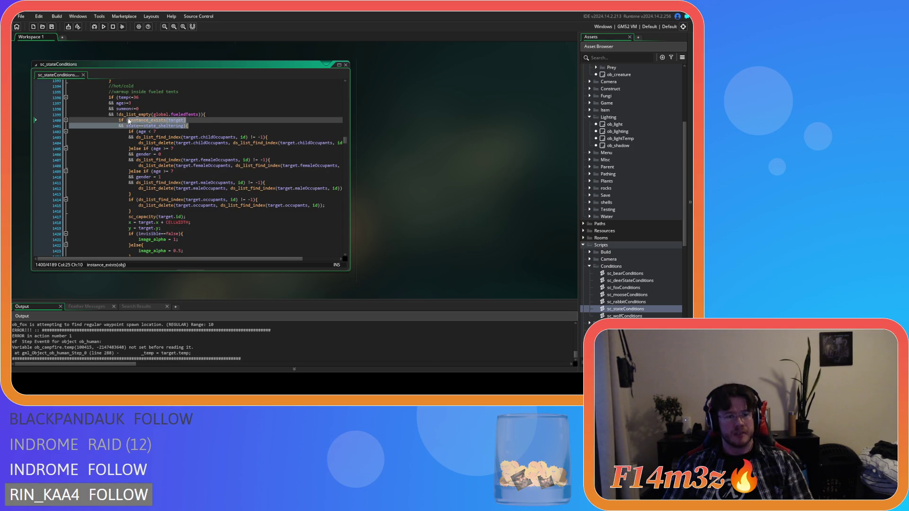
Paste the target-exists sheltering check as a new first branch and turn the original into }else if
left_click(221, 114)
key("Return")
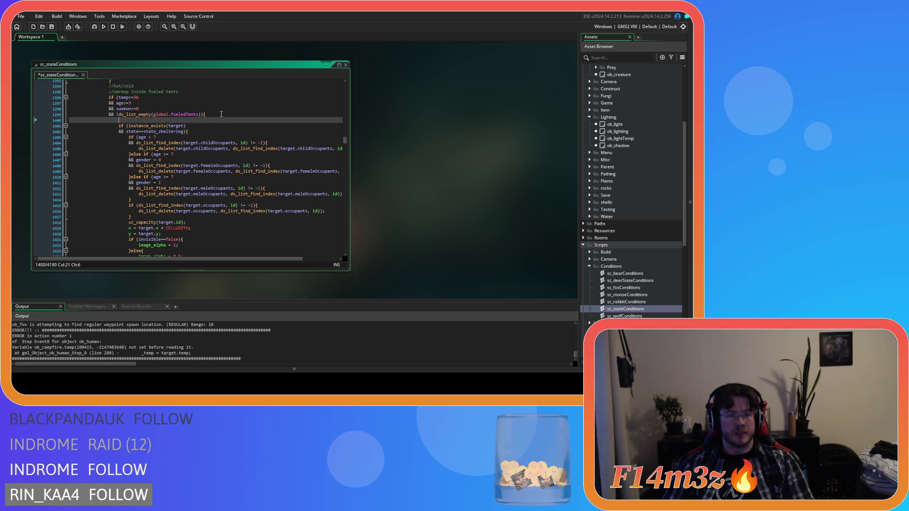
type("if (instance_exists(target) \t\t\t\t\t&& state==state_sheltering){")
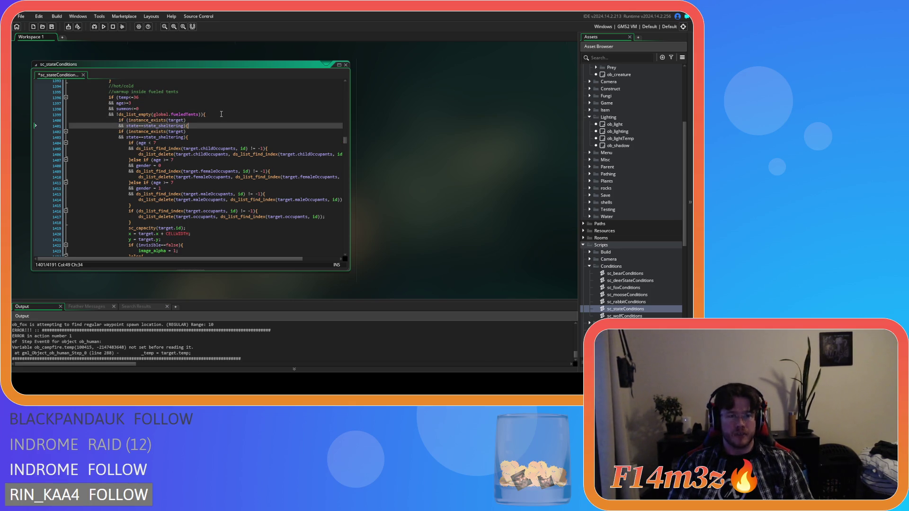
key("Return")
left_click(118, 142)
left_click(117, 138)
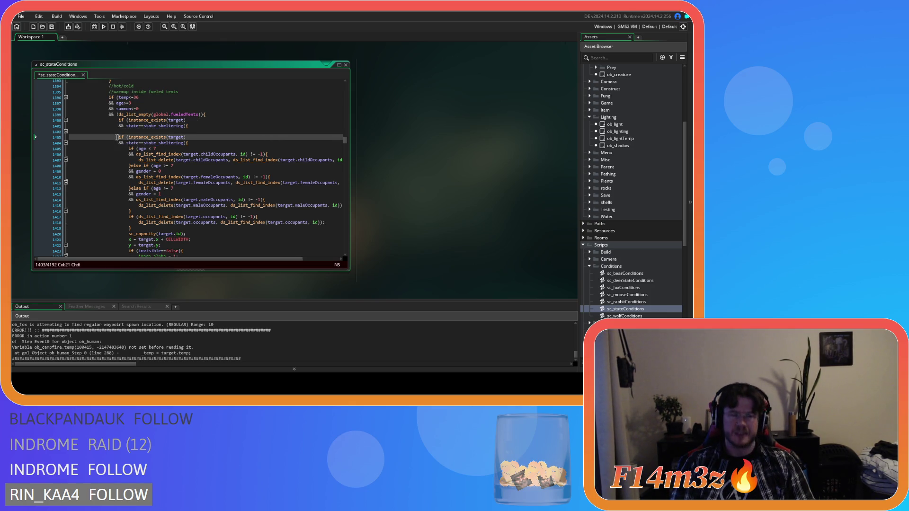
type("}else if")
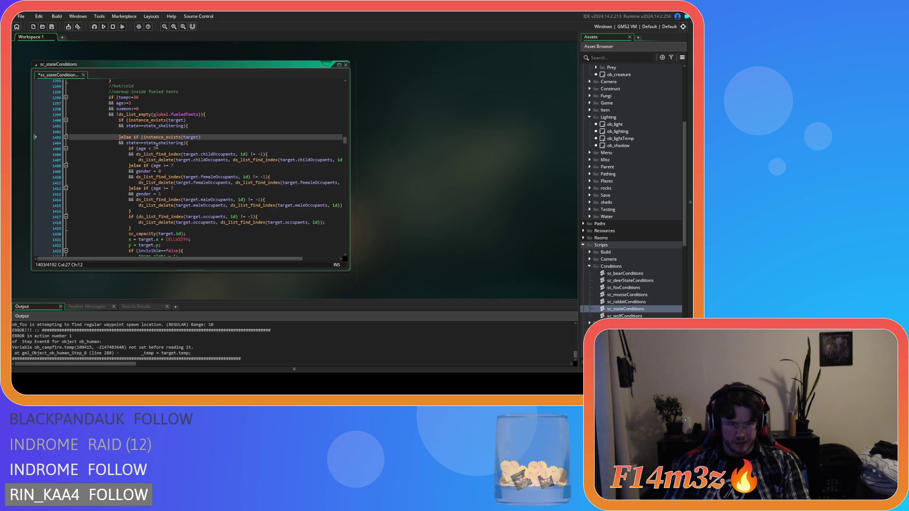
Replace state==state_sheltering with ds_list_find_index(global.fueledTents,target)!=-1) and save sc_stateConditions
left_click_drag(183, 126, 127, 128)
type("ds_l")
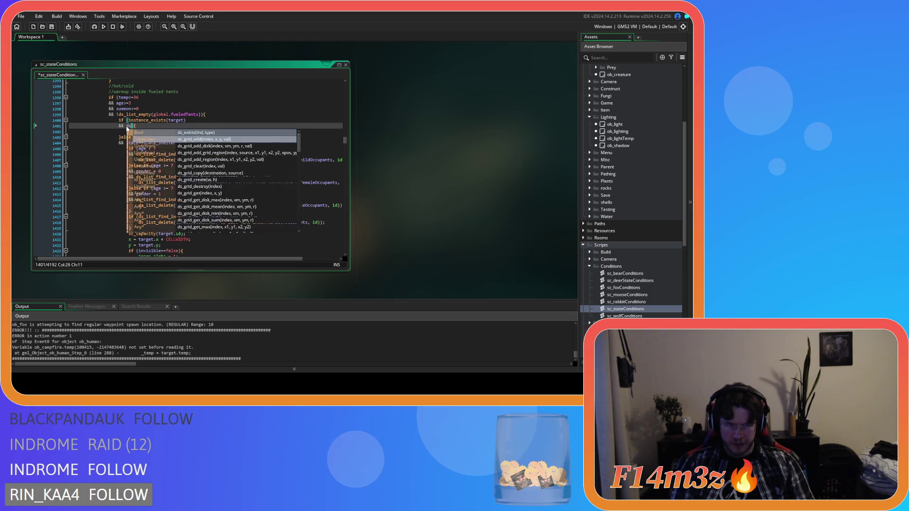
type("ist_find")
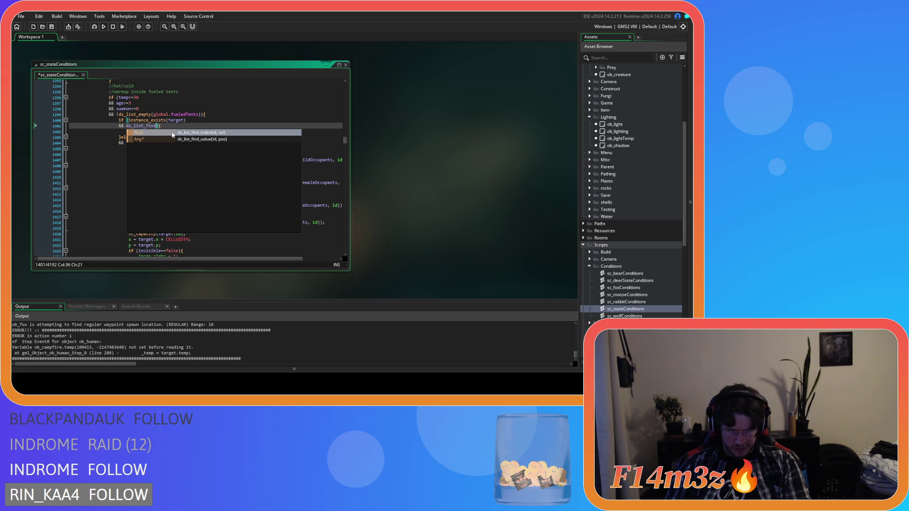
left_click(172, 135)
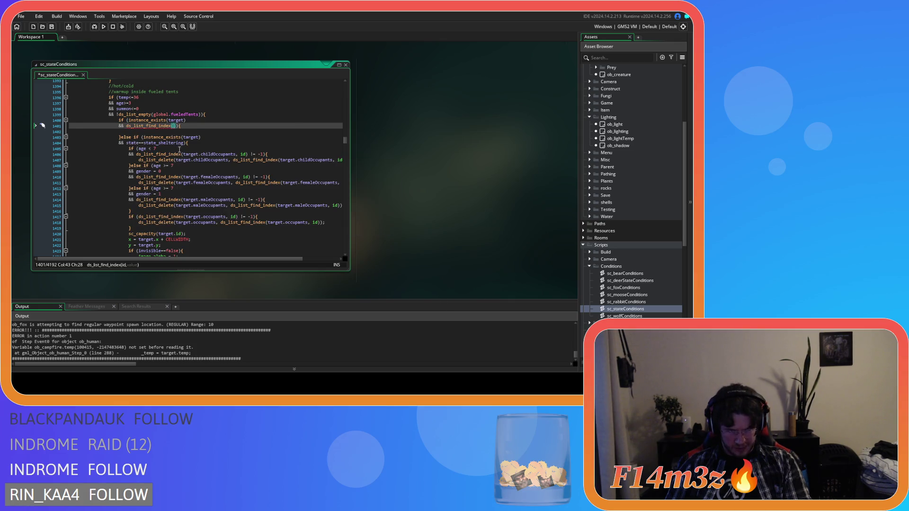
left_click_drag(199, 114, 153, 117)
key("ctrl+c")
left_click(178, 126)
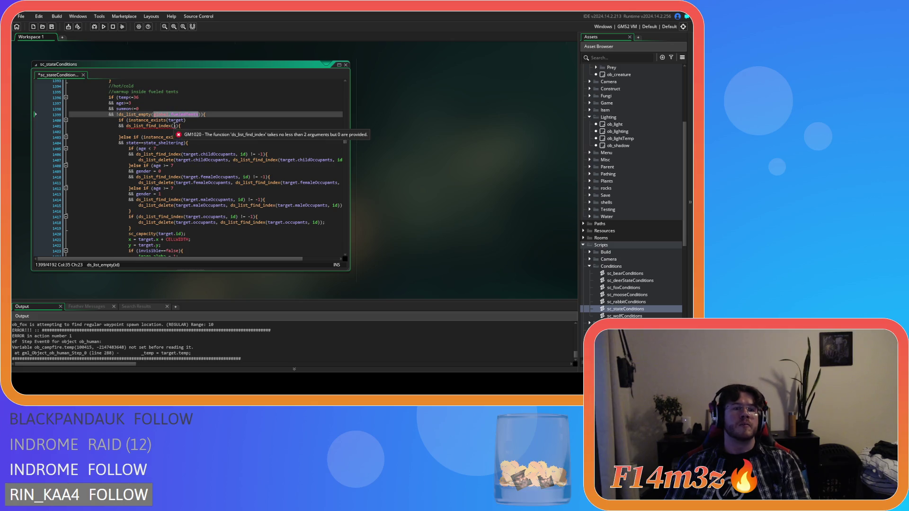
key("ctrl+v")
type(",")
type("target")
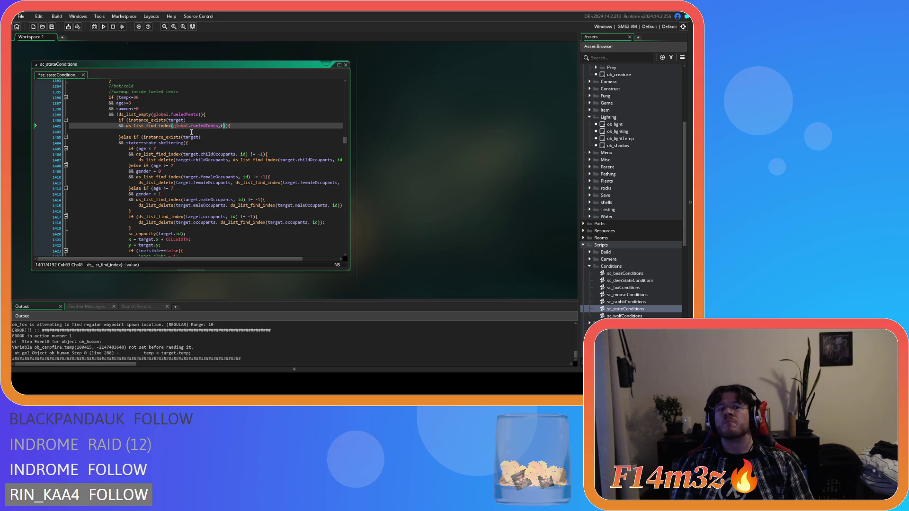
type(")!=")
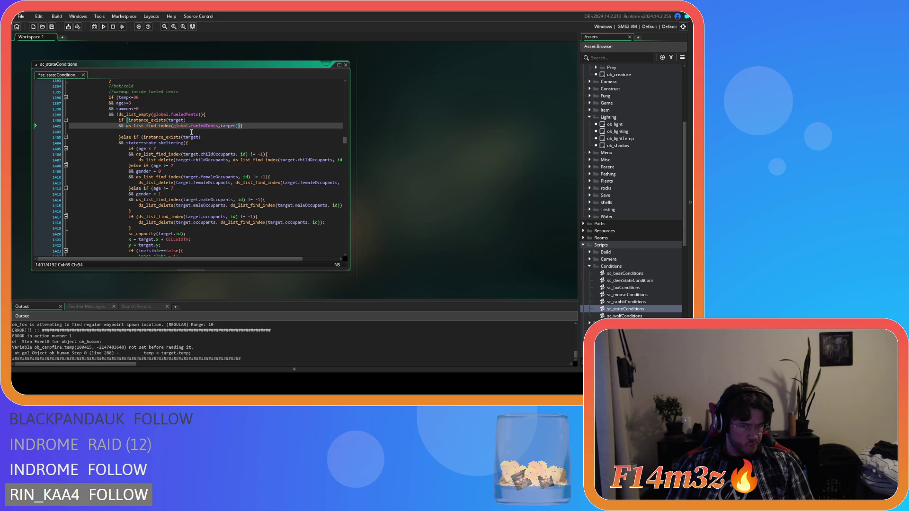
type("-1")
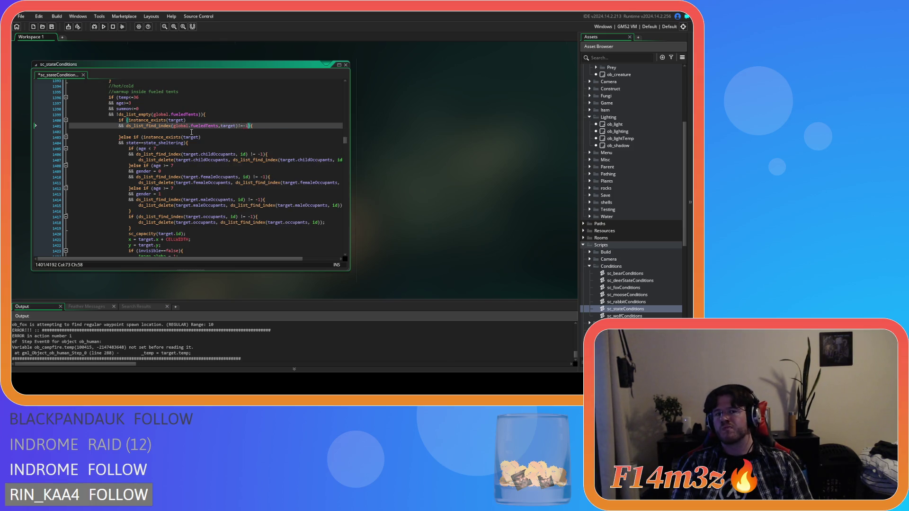
key("Down")
key("ctrl+s")
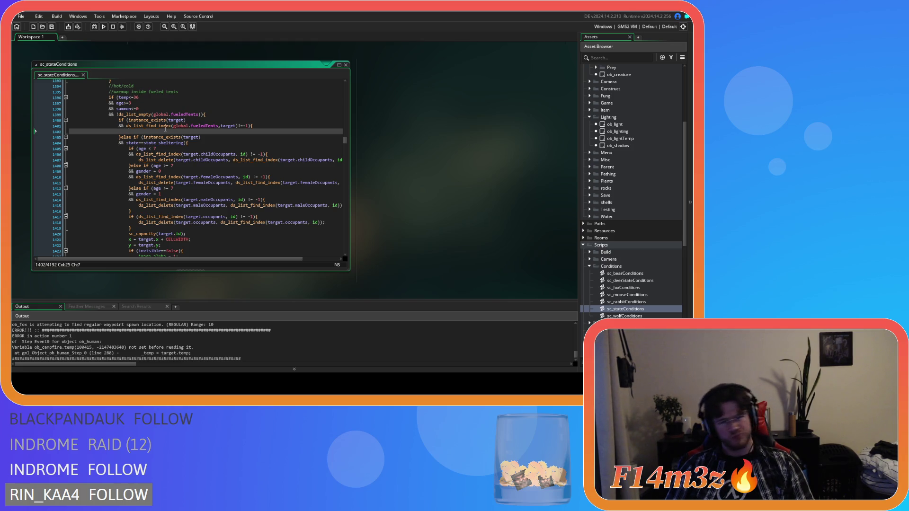
mouse_move(164, 128)
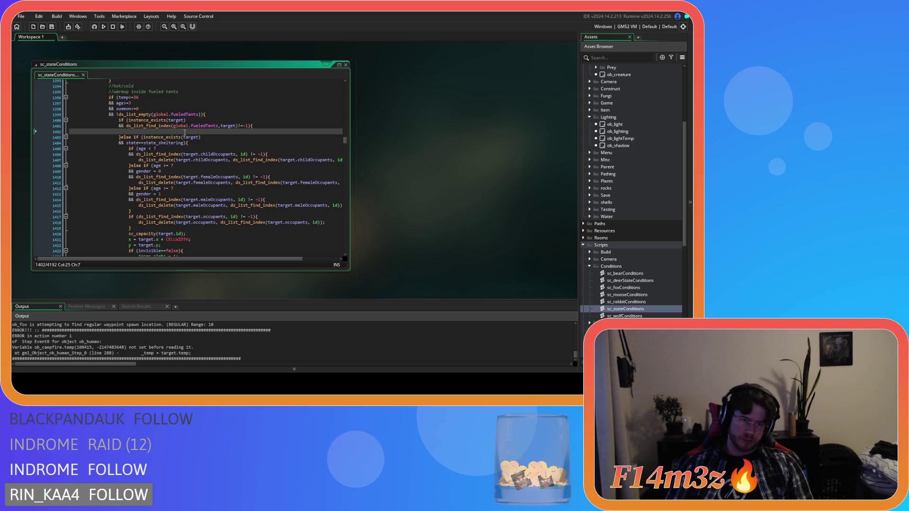
Dismiss the autocomplete list and review the fueled-tents branches around the sheltering check
type("s")
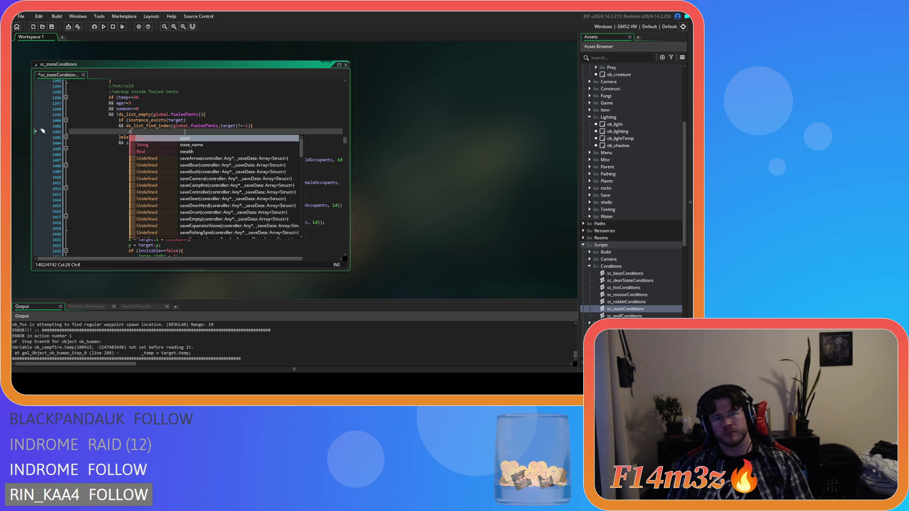
left_click(208, 115)
left_click(198, 132)
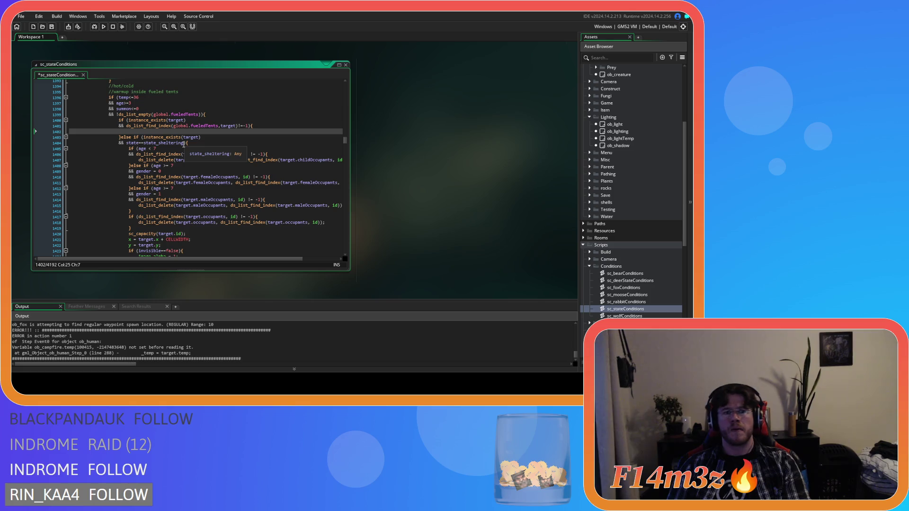
scroll(187, 143, "down", 5)
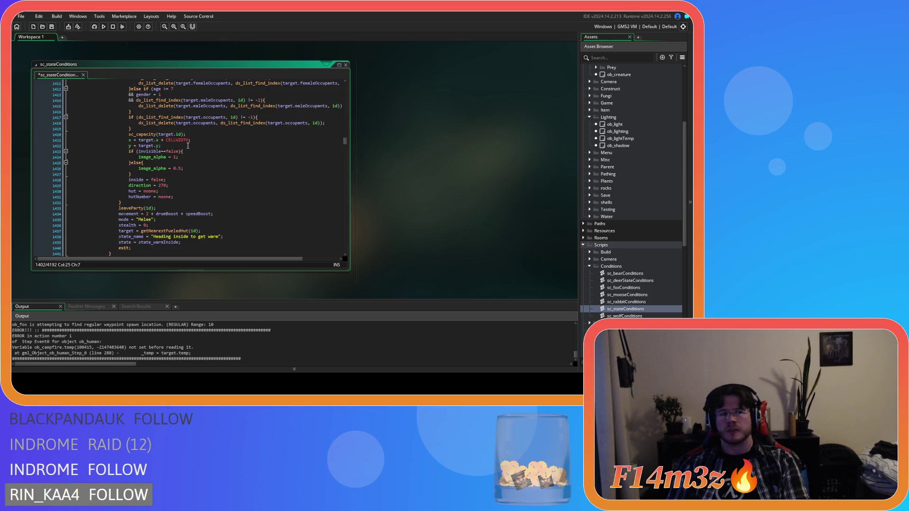
scroll(186, 149, "up", 2)
scroll(186, 151, "up", 3)
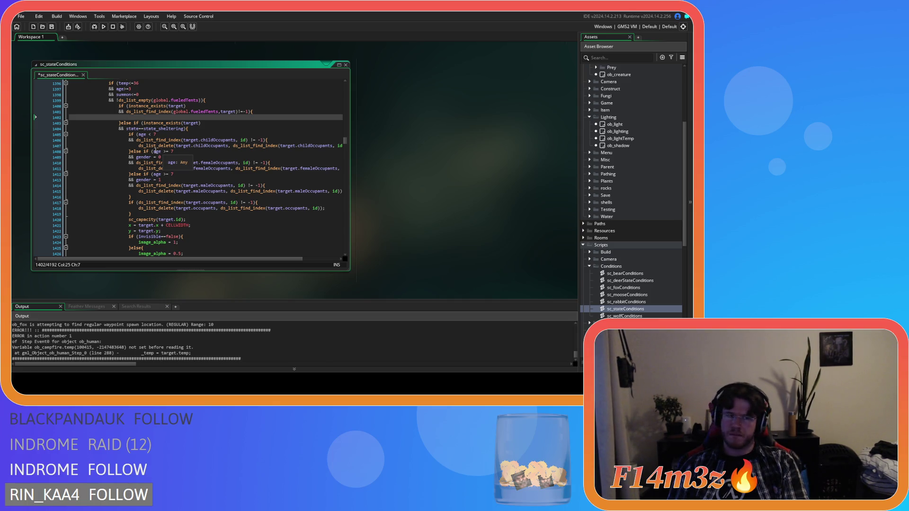
scroll(154, 150, "down", 5)
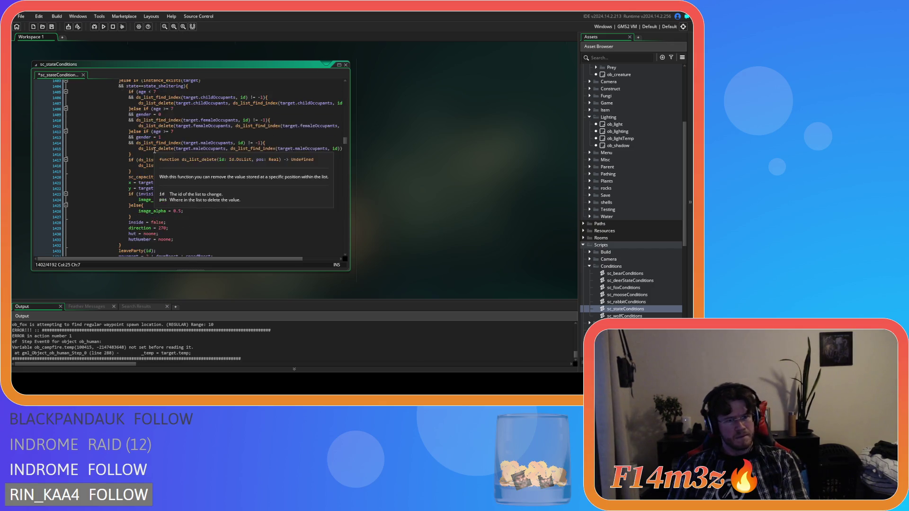
scroll(176, 148, "up", 5)
left_click(199, 128)
scroll(202, 137, "down", 7)
scroll(203, 144, "up", 5)
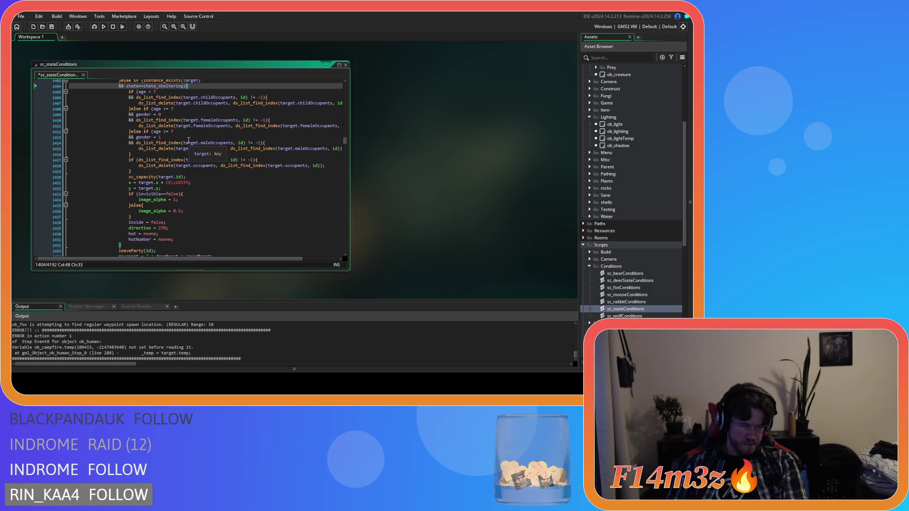
scroll(185, 145, "up", 2)
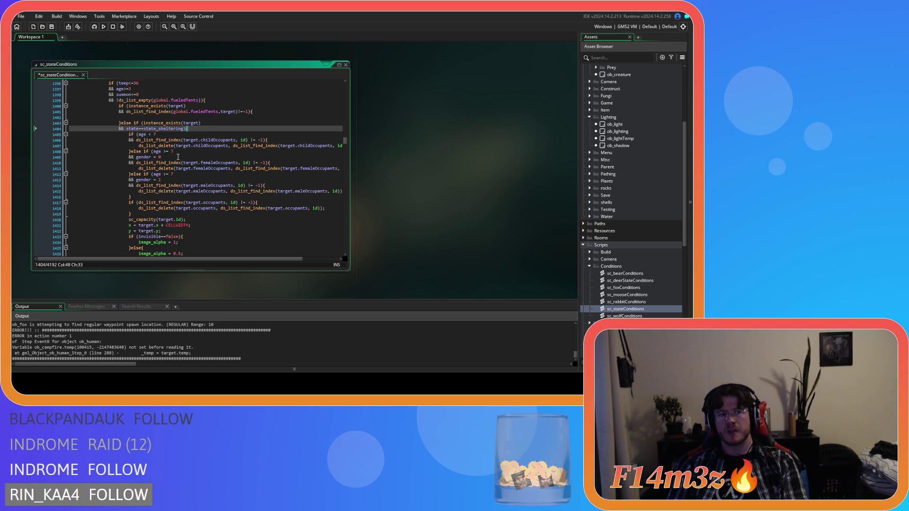
Replace instance_exists(target) on line 1400 with state==state_sheltering, dropping the leftover &&
left_click_drag(183, 129, 126, 129)
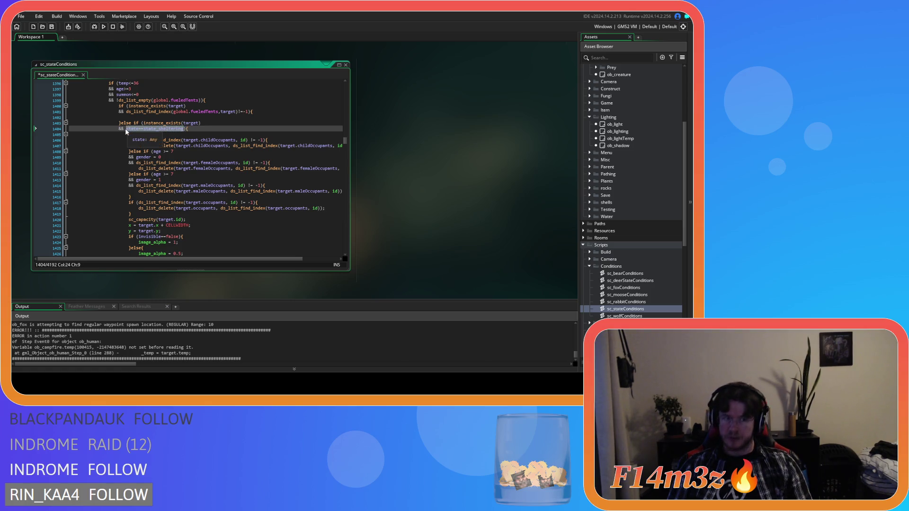
left_click(124, 129)
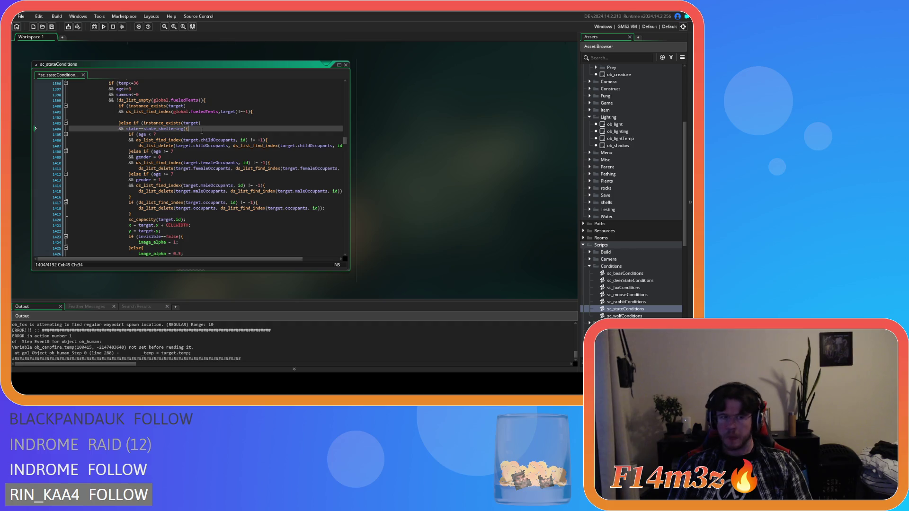
left_click_drag(184, 129, 119, 129)
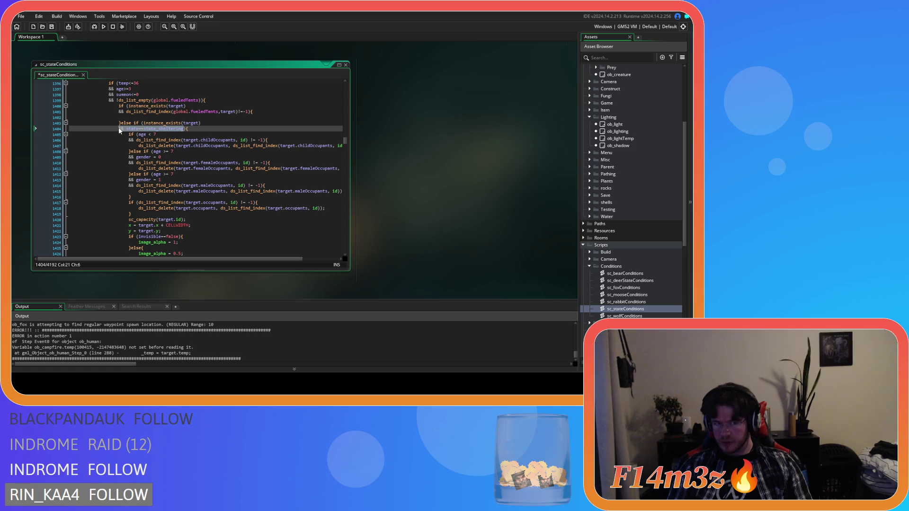
mouse_move(145, 122)
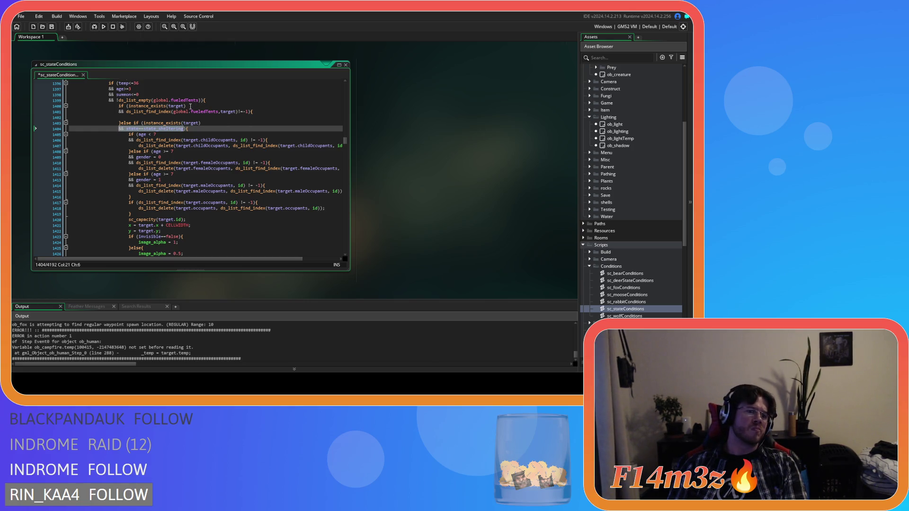
left_click_drag(190, 106, 130, 108)
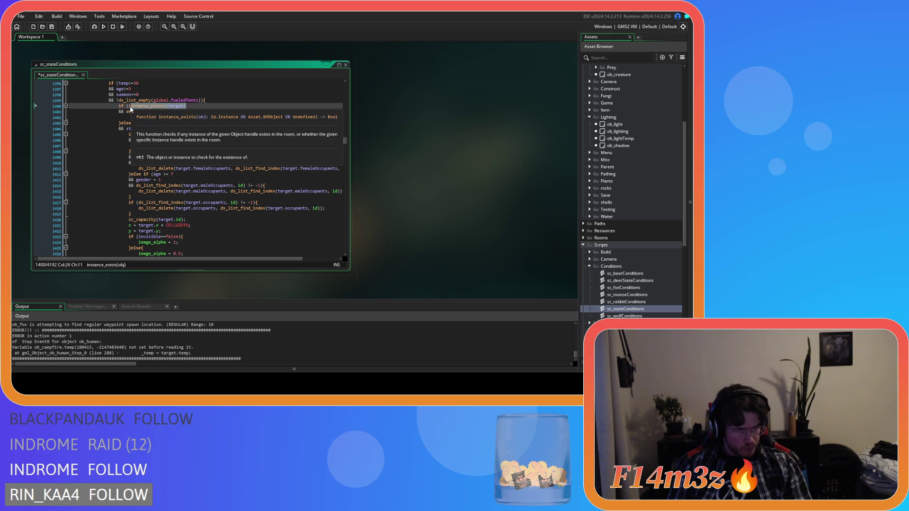
key("ctrl+v")
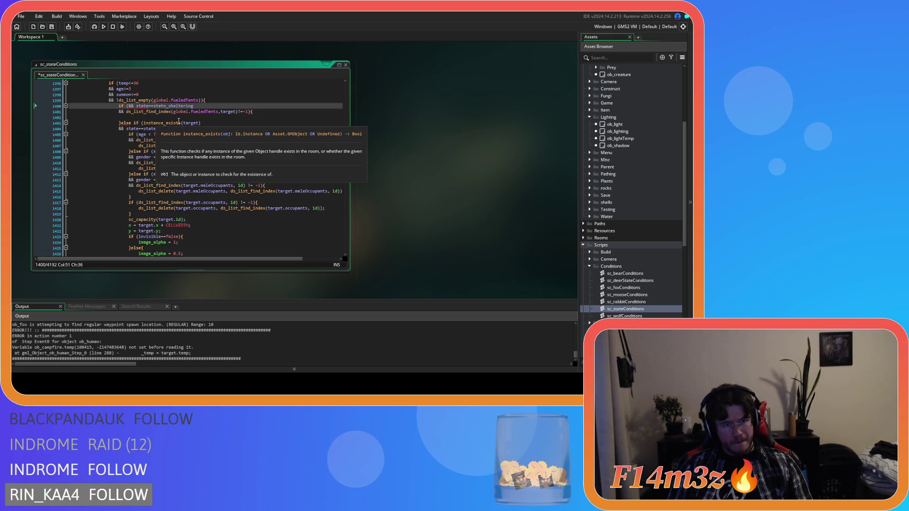
key("ctrl+Left")
key("ctrl+Left")
key("ctrl+Left")
key("BackSpace")
key("BackSpace")
key("BackSpace")
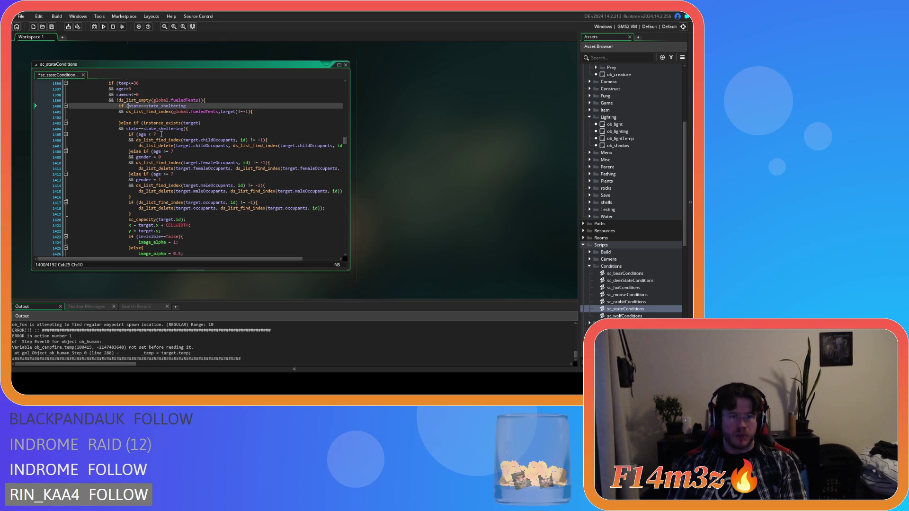
double_click(133, 123)
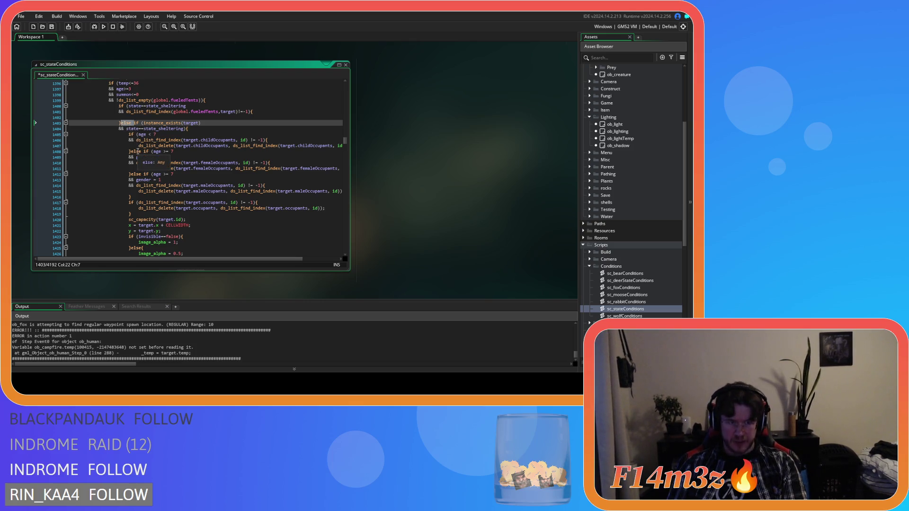
key("Return")
scroll(138, 152, "down", 6)
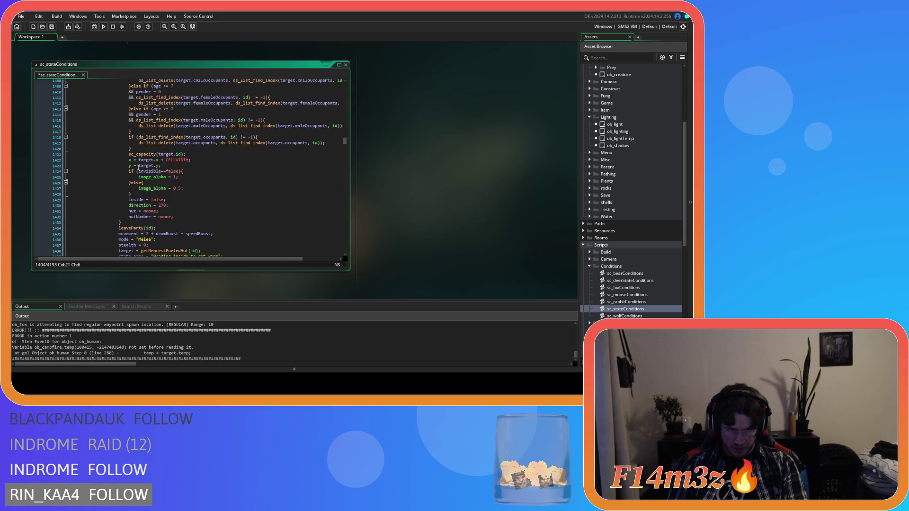
mouse_move(129, 177)
left_mouse_down()
mouse_move(117, 134)
mouse_move(117, 144)
left_mouse_up()
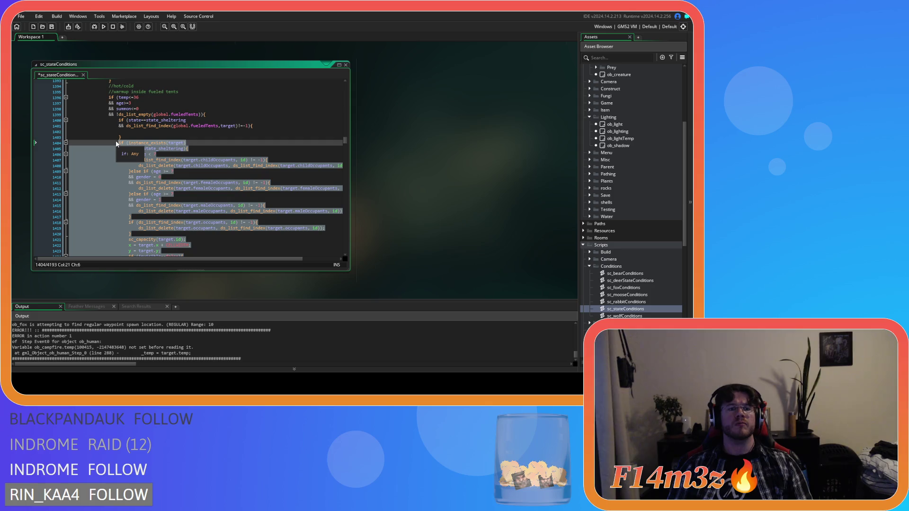
key("Delete")
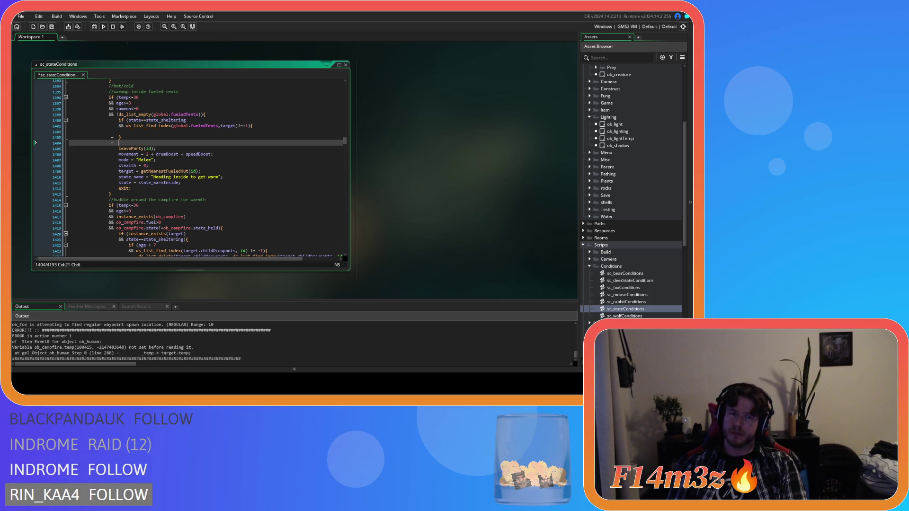
key("ctrl+z")
key("ctrl+z")
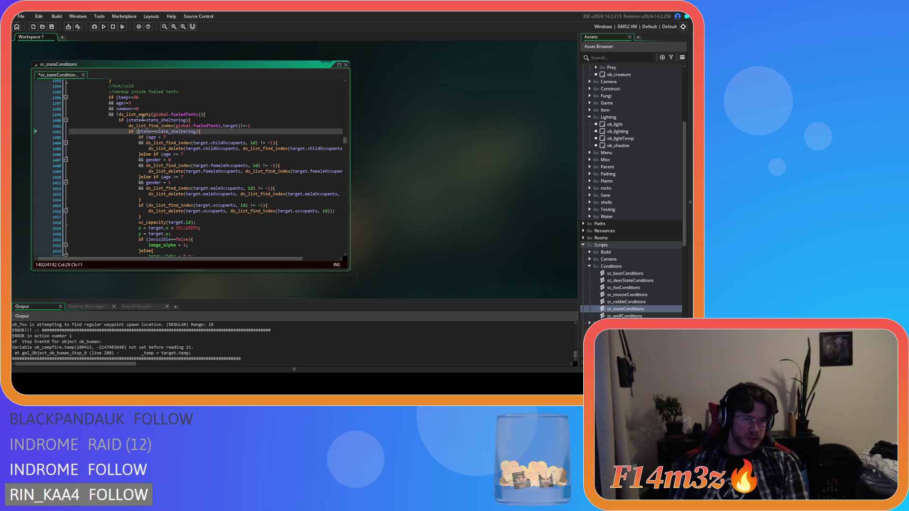
left_click(127, 120)
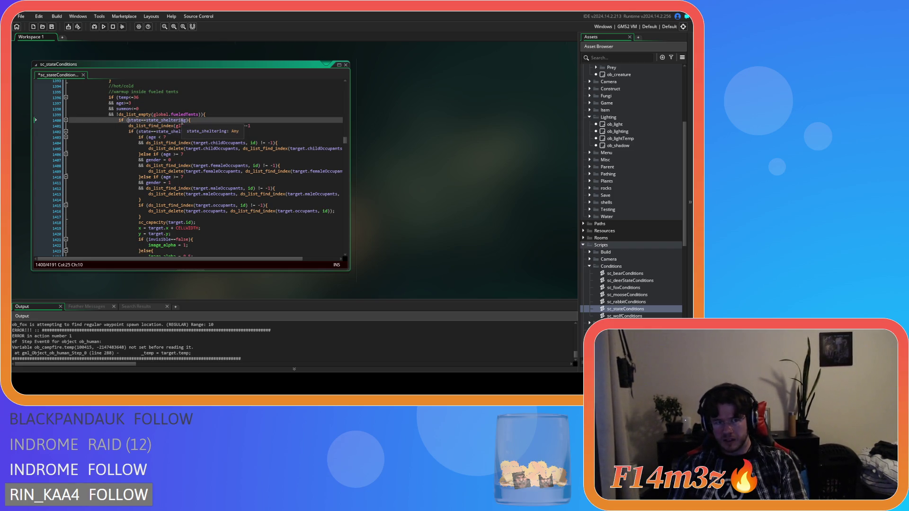
key("Return")
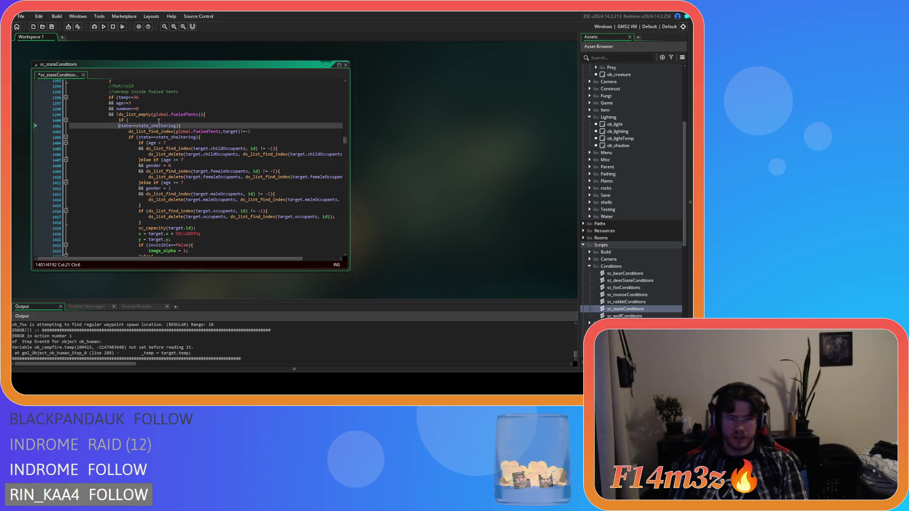
type("instance_exists(target)")
left_click(117, 125)
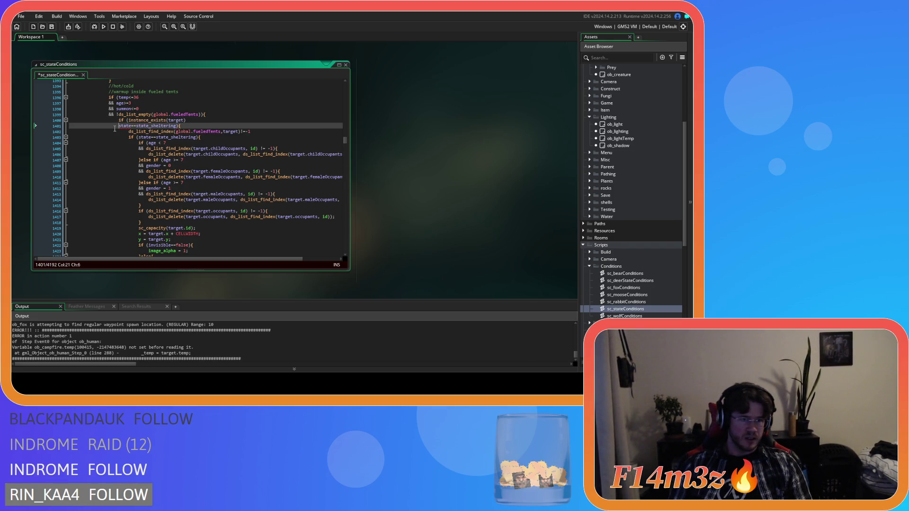
type("&&")
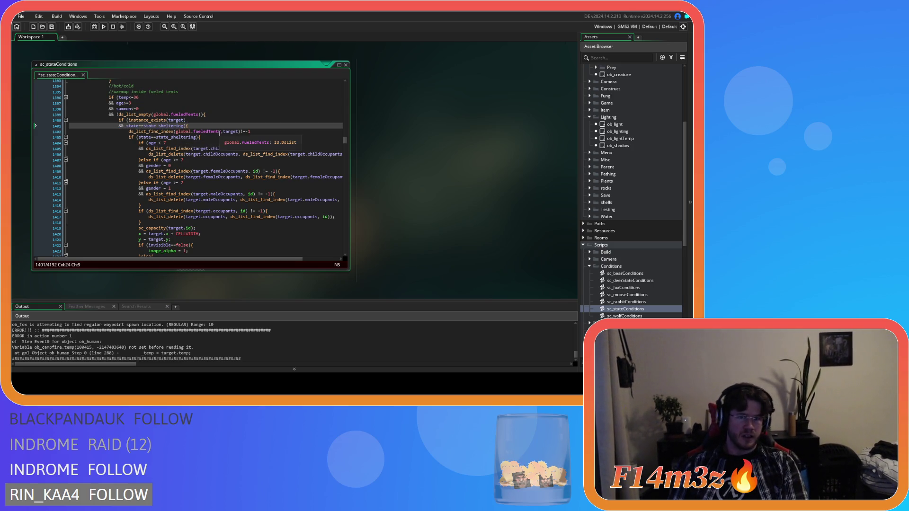
left_click(127, 132)
type("if (")
left_click(265, 132)
type("){")
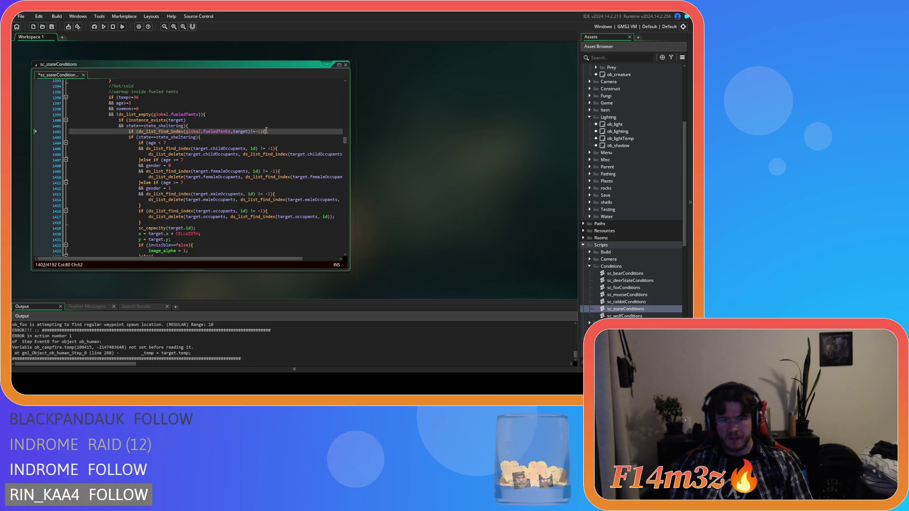
key("Return")
key("Down")
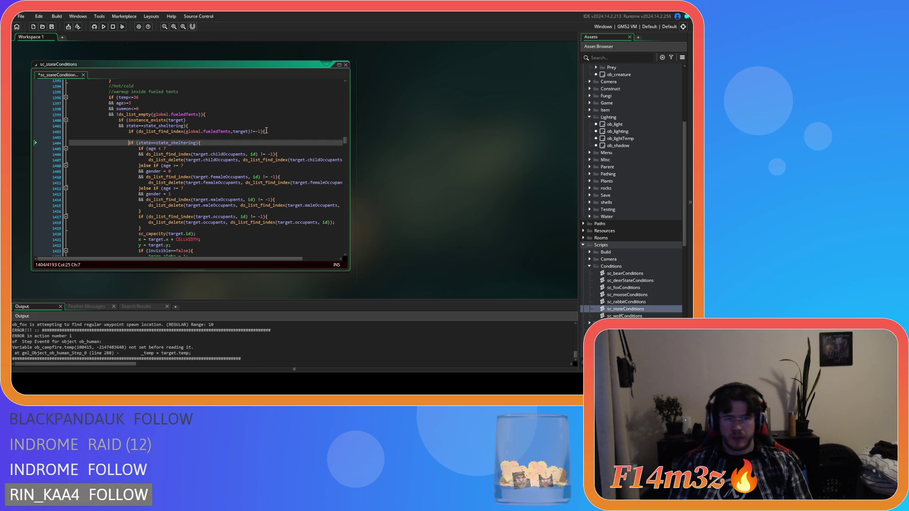
type("}else")
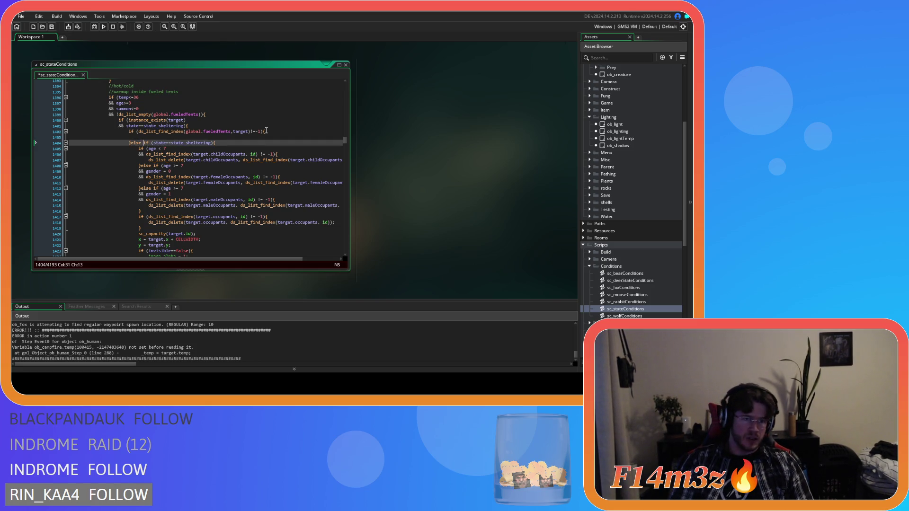
left_click(194, 136)
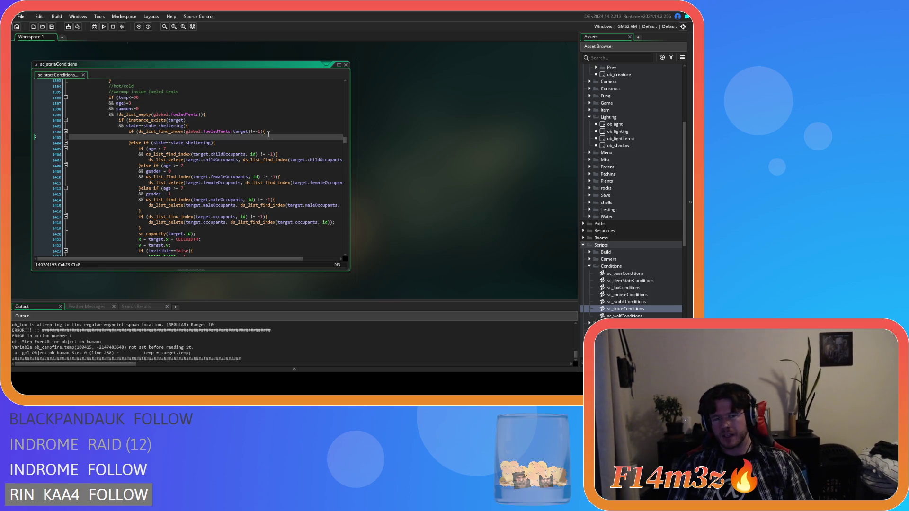
type("state = ")
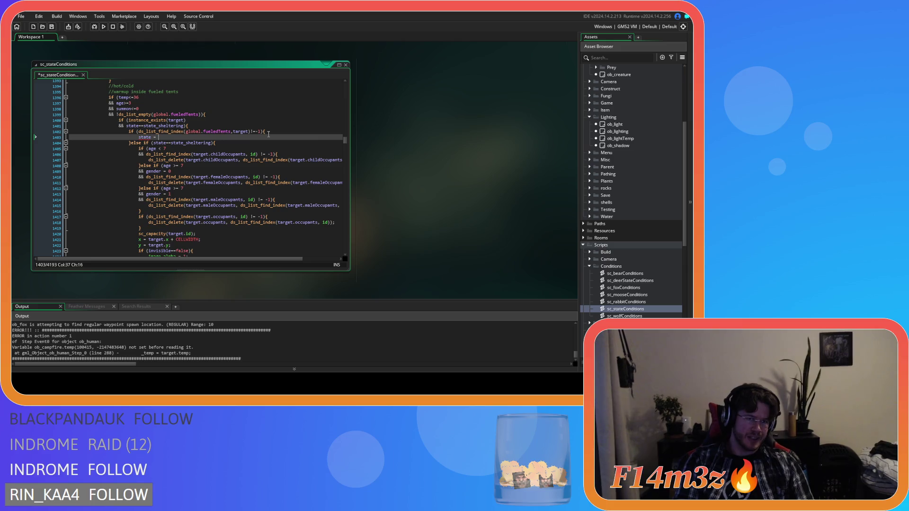
type("state_")
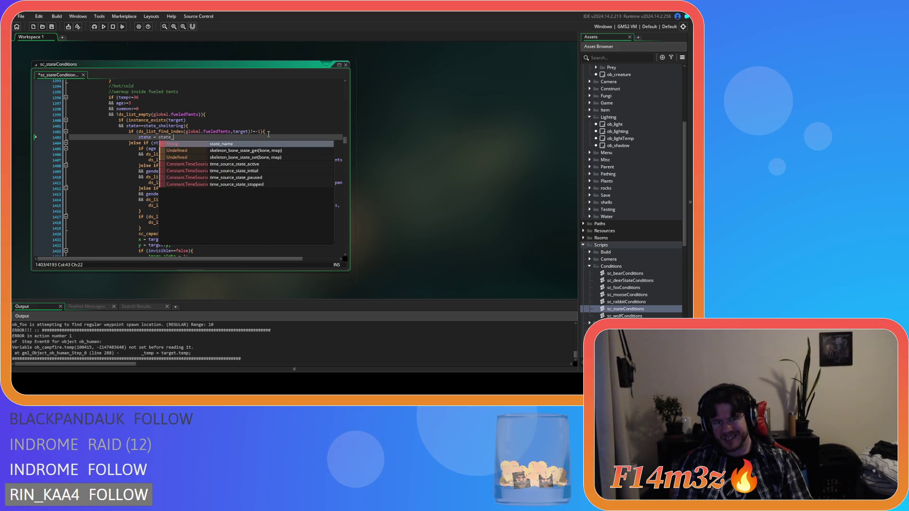
type("warming;")
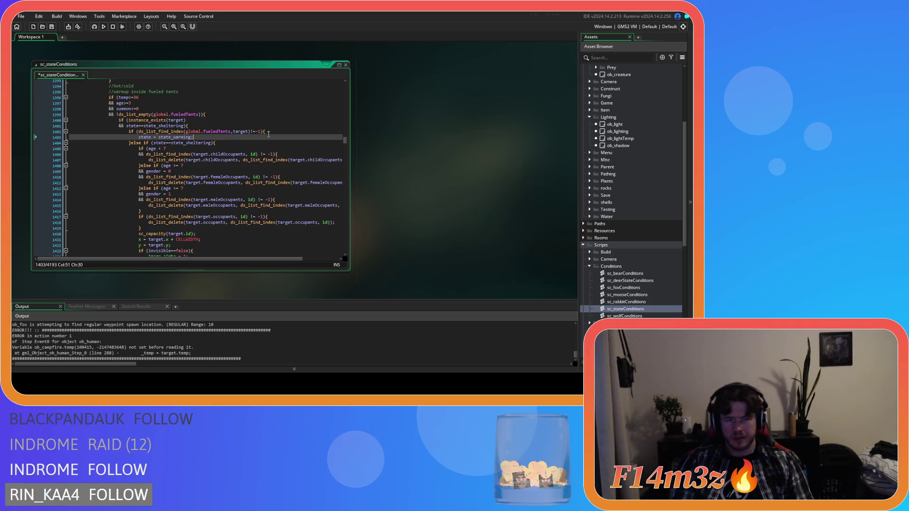
key("ctrl+s")
key("Return")
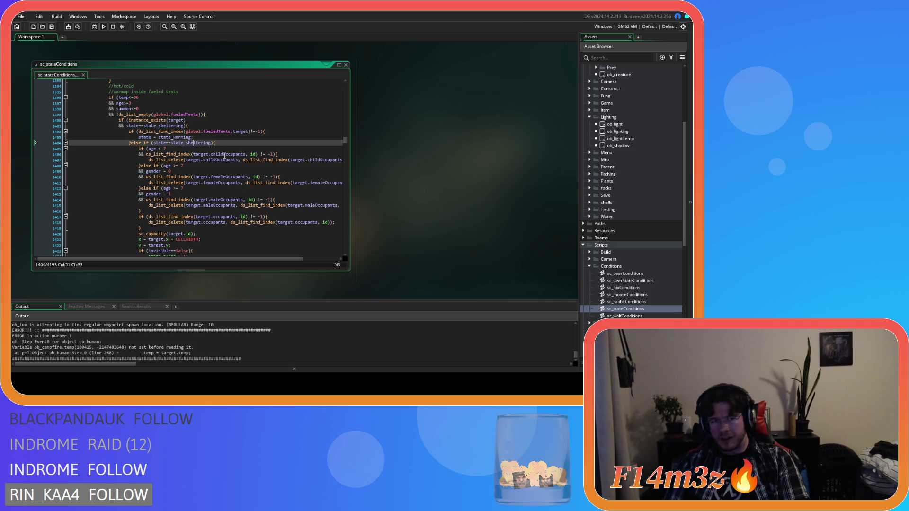
type("exit")
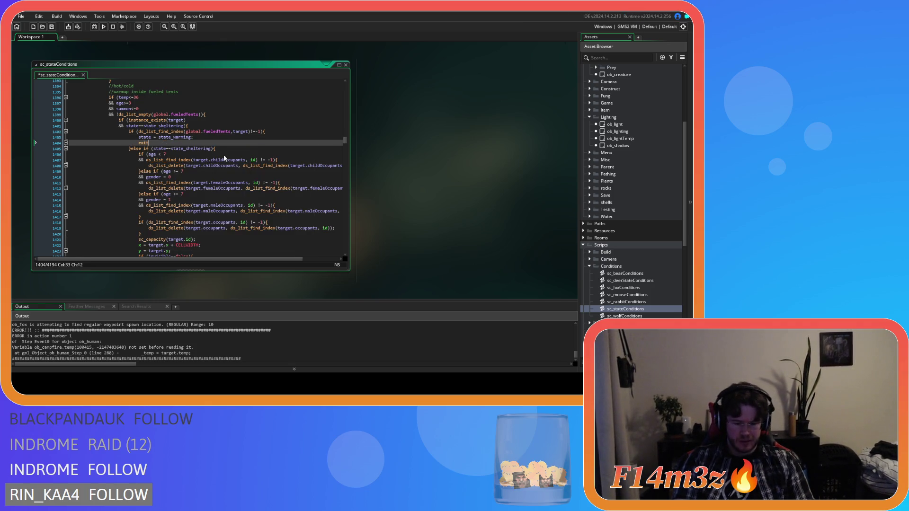
type(";")
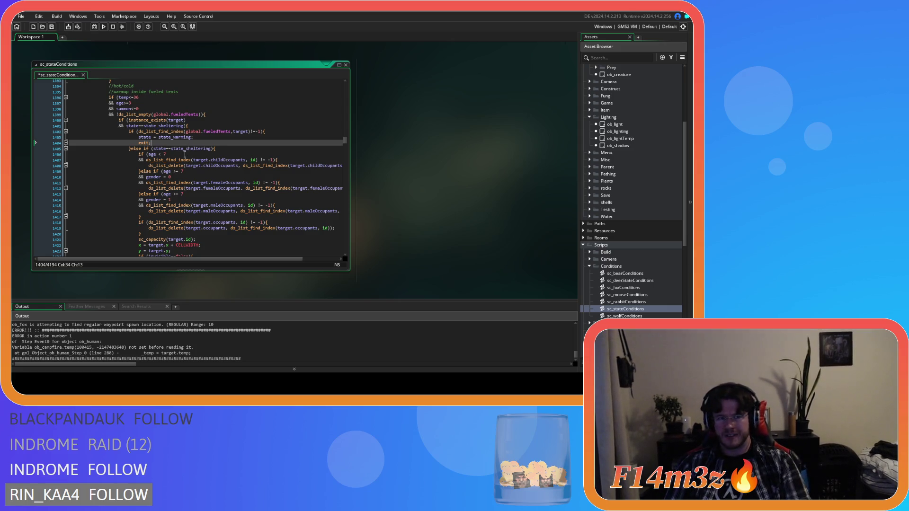
left_click(231, 148)
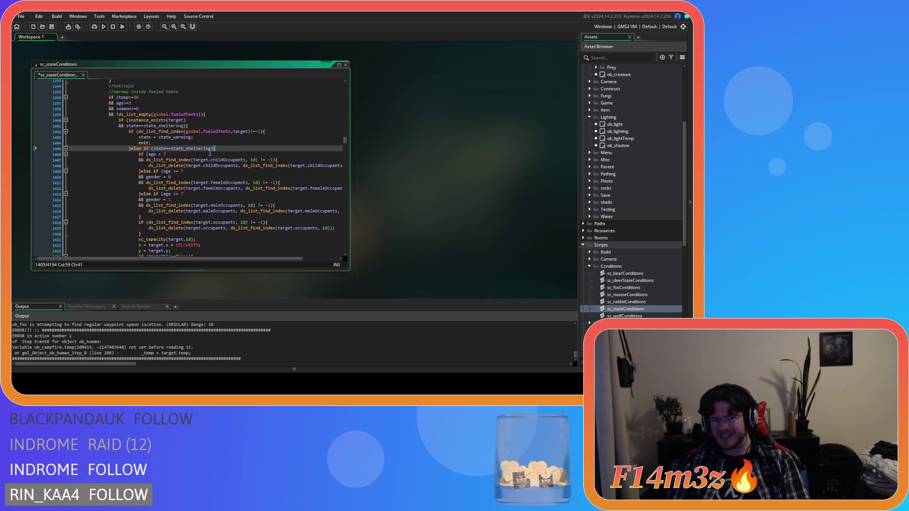
left_click_drag(143, 148, 213, 153)
key("BackSpace")
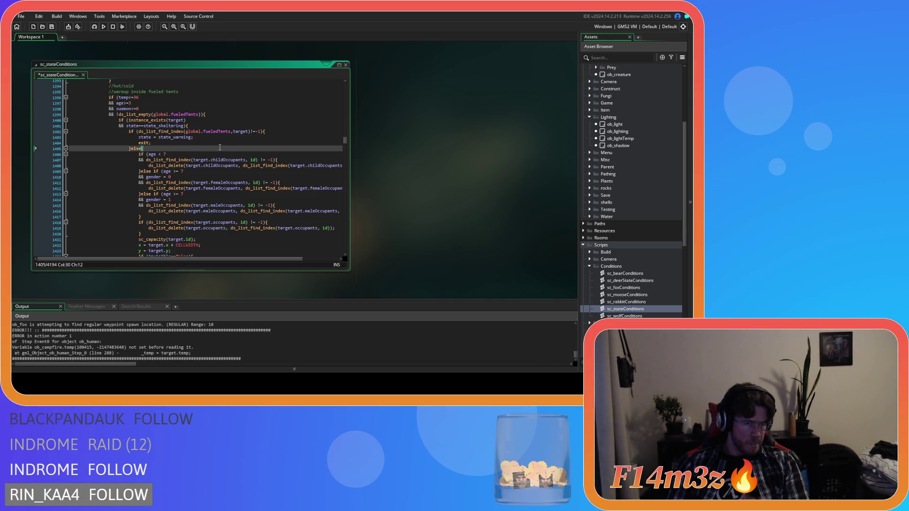
scroll(215, 148, "down", 4)
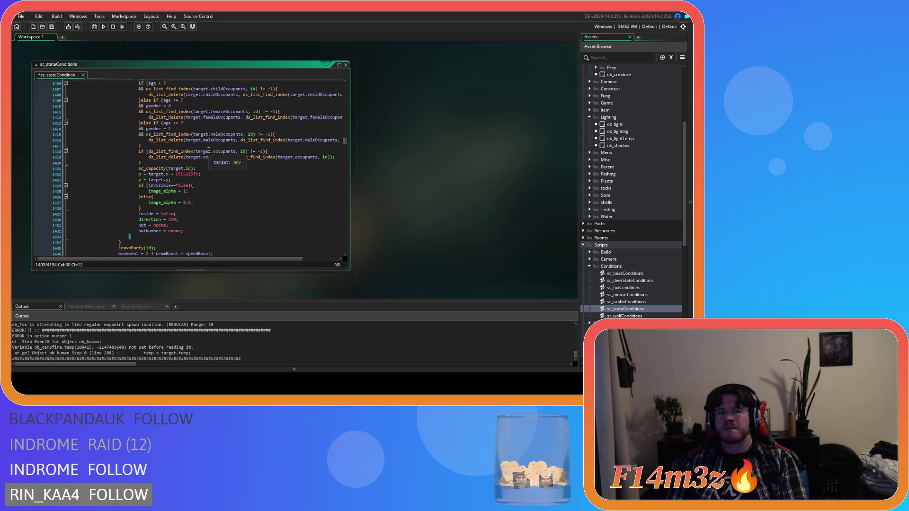
scroll(209, 149, "up", 5)
scroll(133, 230, "down", 4)
scroll(133, 230, "down", 2)
left_click(133, 229)
scroll(135, 229, "up", 4)
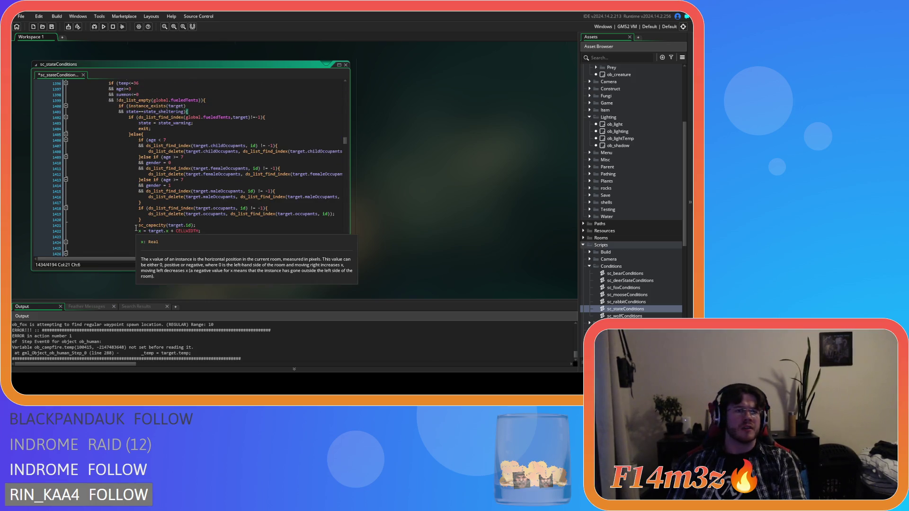
scroll(144, 226, "down", 1)
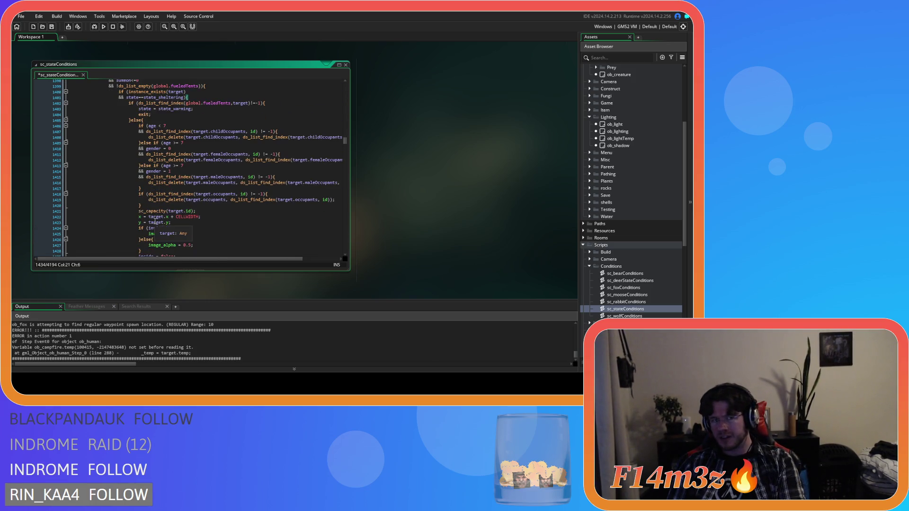
scroll(125, 164, "down", 5)
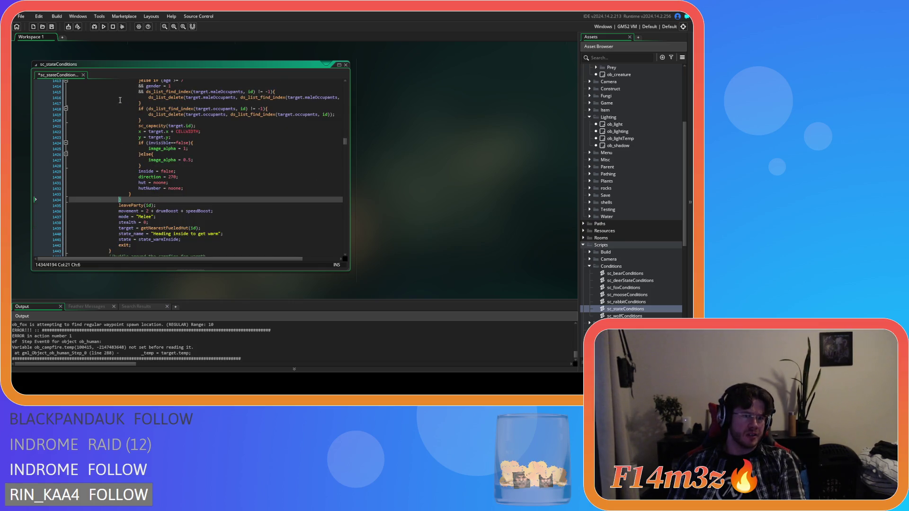
scroll(120, 100, "up", 8)
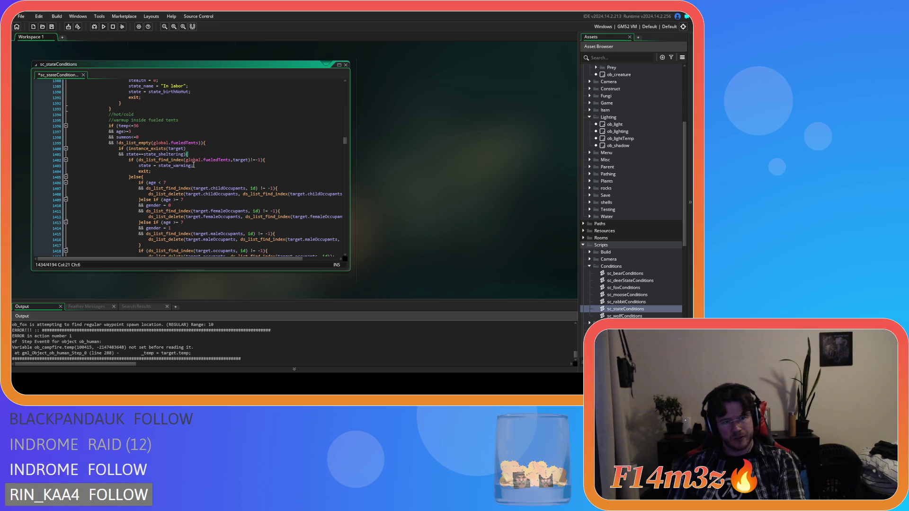
scroll(194, 169, "down", 7)
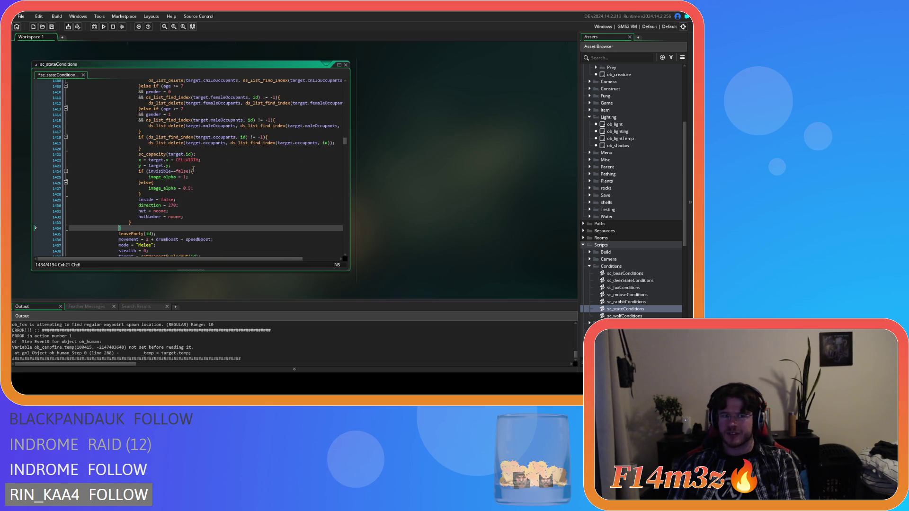
scroll(194, 169, "down", 3)
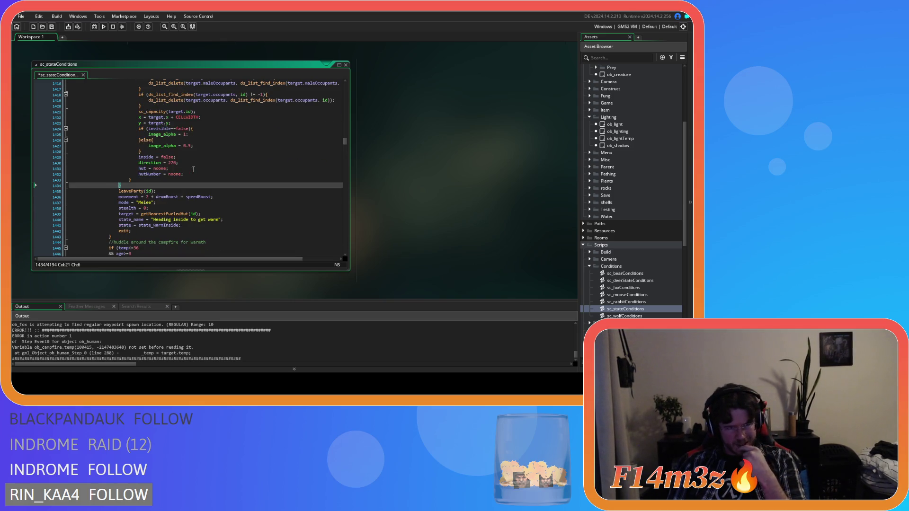
scroll(194, 169, "up", 8)
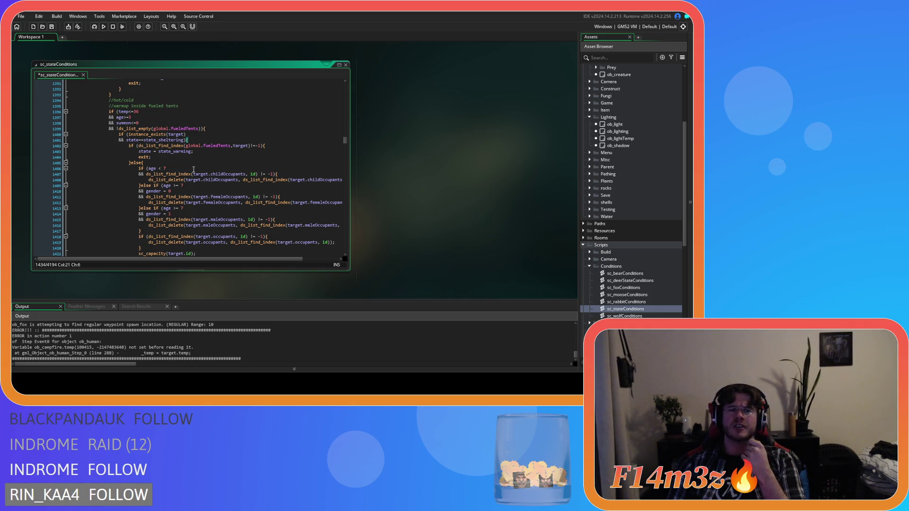
mouse_move(200, 142)
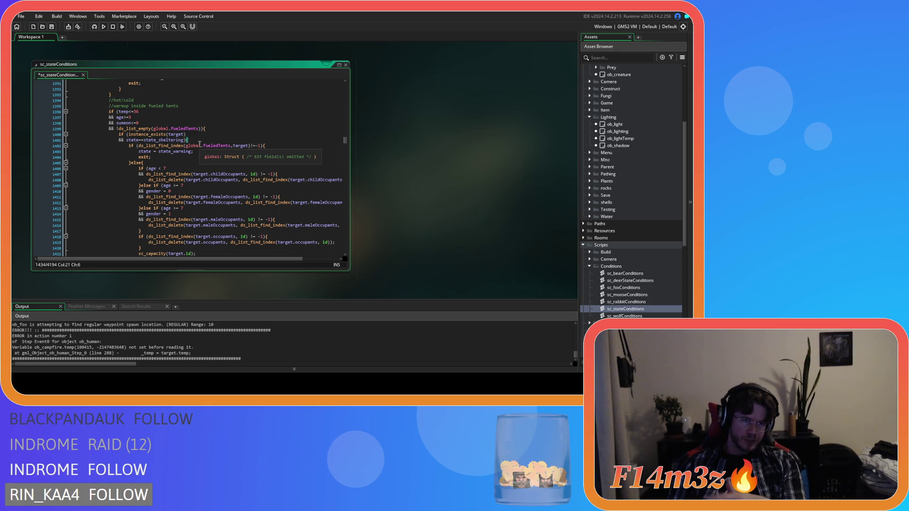
left_click(282, 147)
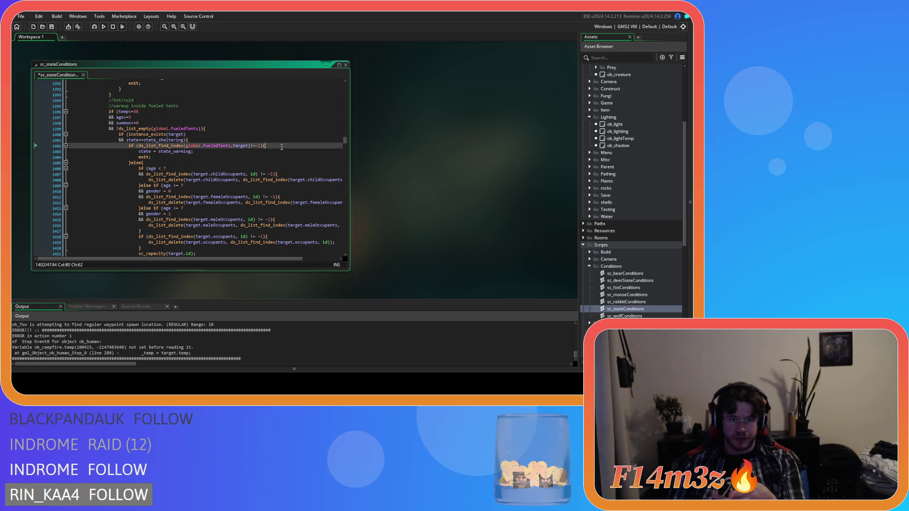
scroll(280, 147, "down", 1)
scroll(280, 147, "down", 3)
scroll(270, 150, "up", 3)
scroll(270, 149, "down", 7)
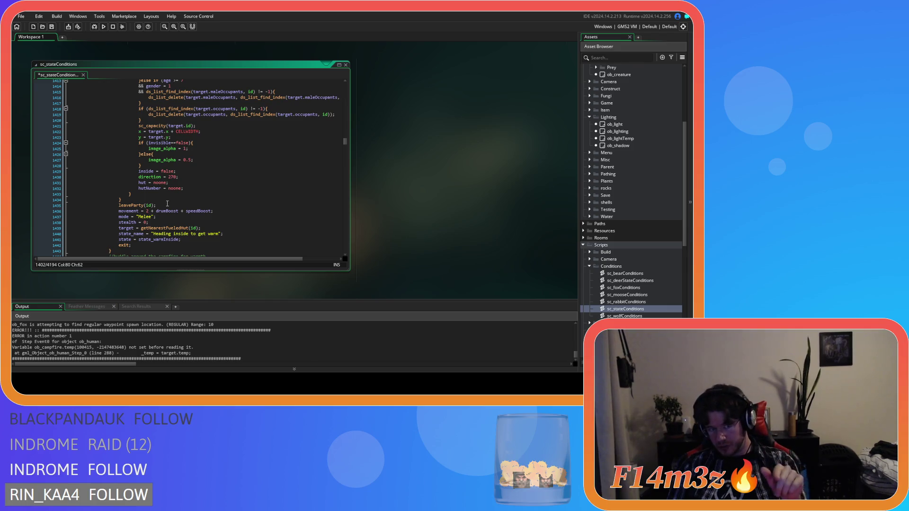
scroll(167, 203, "up", 4)
scroll(167, 203, "up", 4)
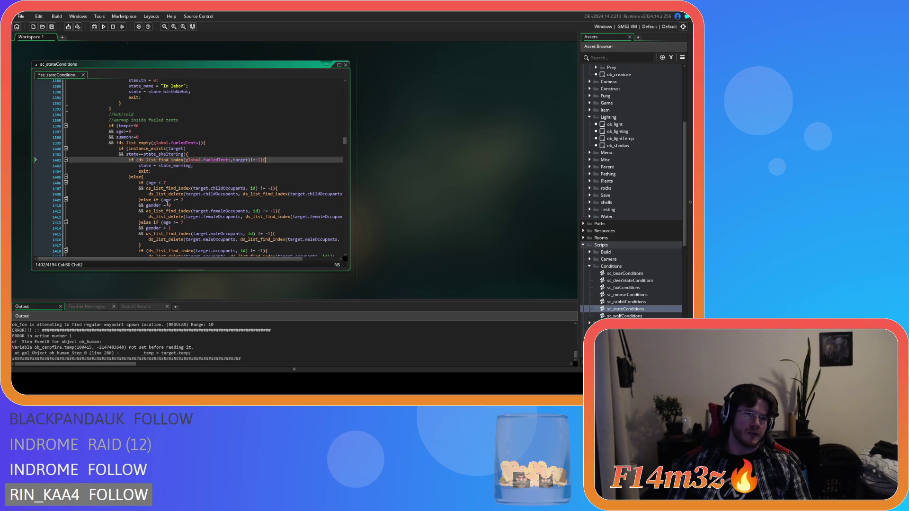
left_click(184, 171)
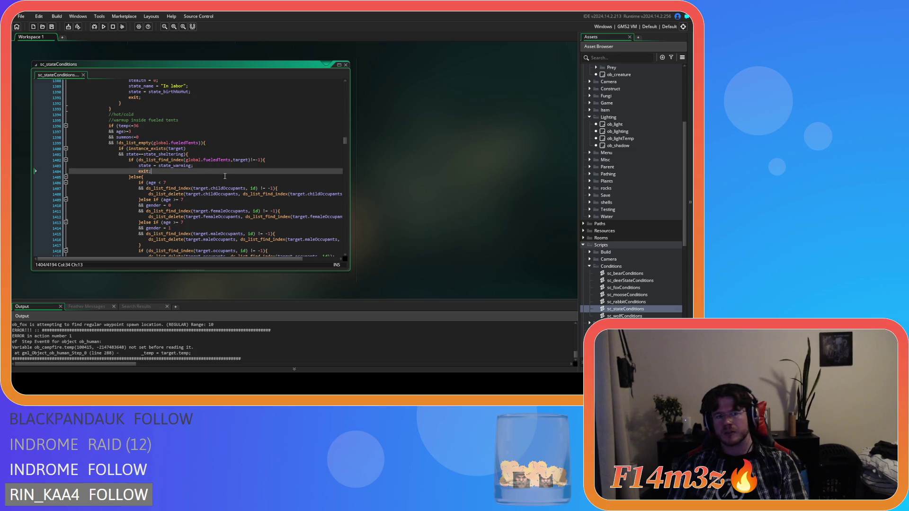
key("Left")
key("Left")
key("Left")
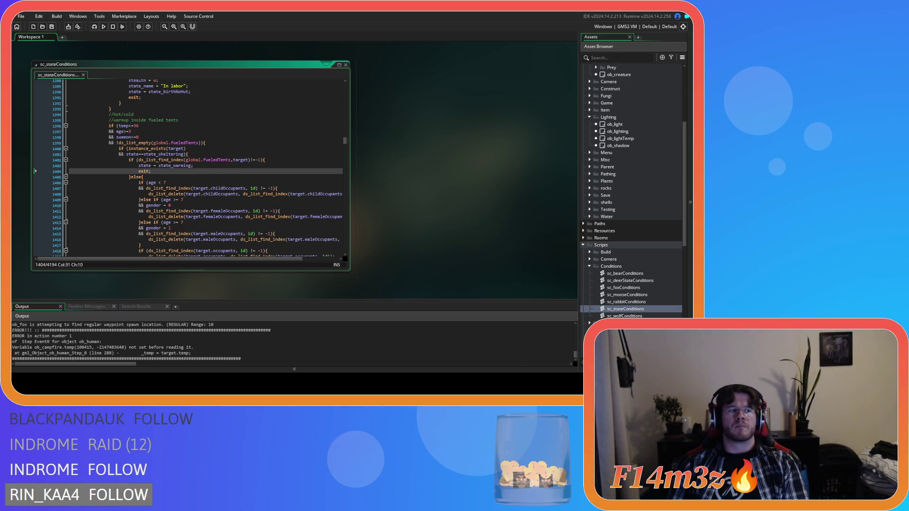
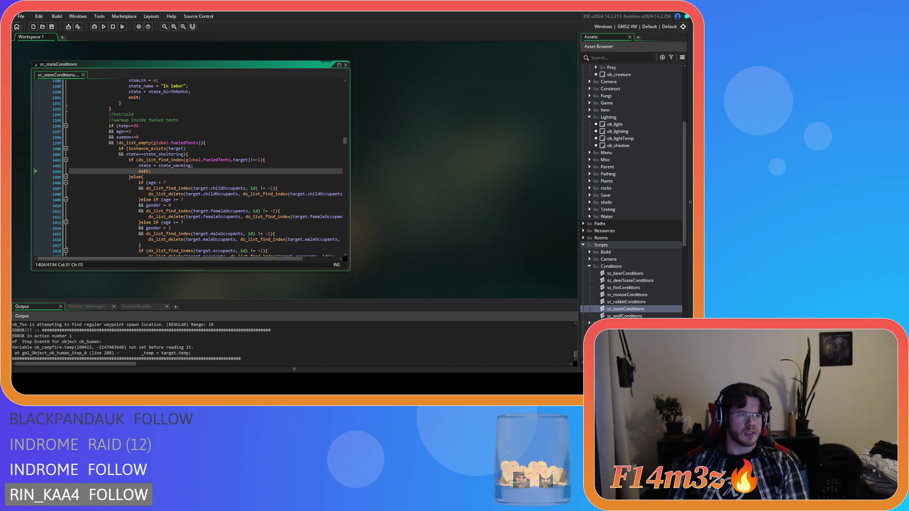
Review the fueled-tents warming line and the sheltering check in the campfire block
left_click(230, 154)
left_click(230, 166)
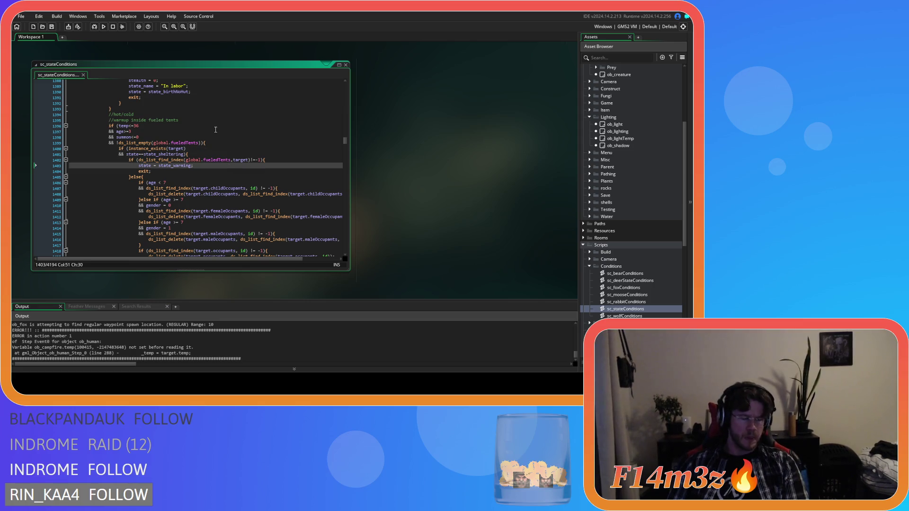
scroll(200, 138, "down", 3)
scroll(219, 144, "up", 6)
scroll(219, 144, "down", 1)
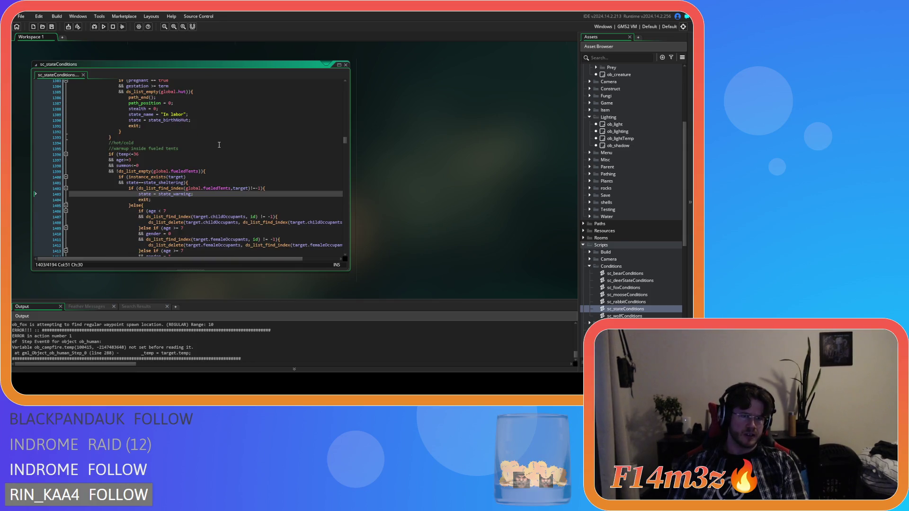
scroll(219, 144, "down", 4)
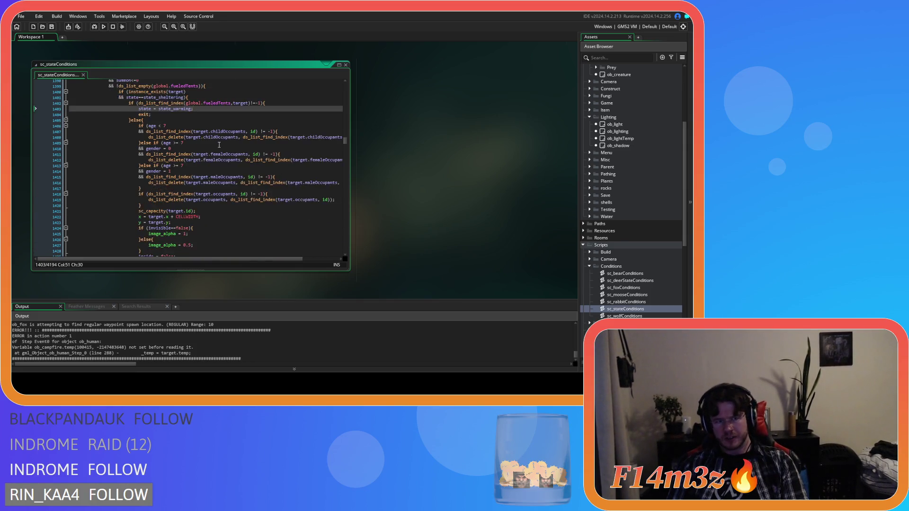
scroll(220, 144, "up", 1)
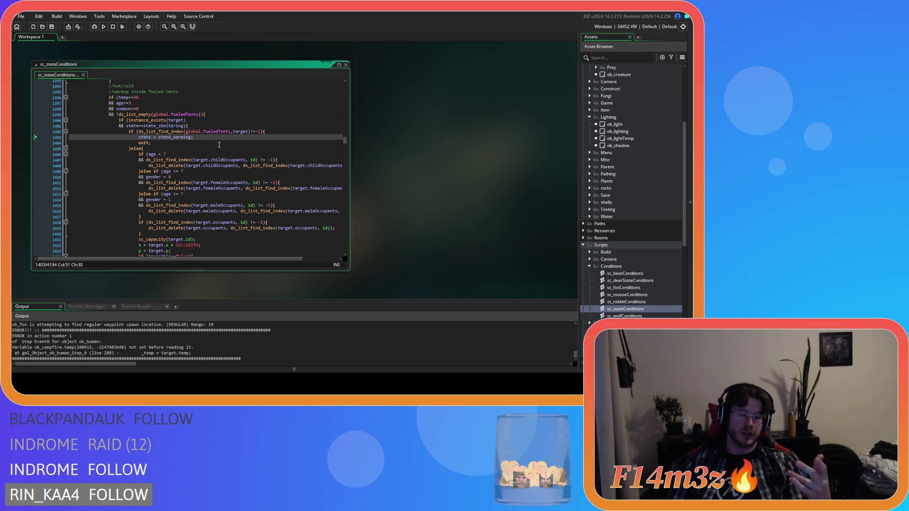
scroll(219, 145, "down", 12)
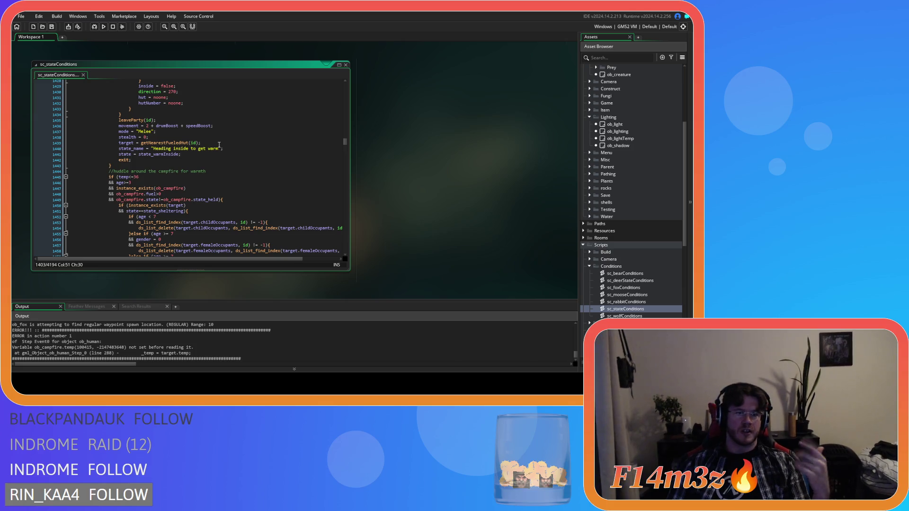
scroll(219, 145, "down", 7)
left_click(200, 97)
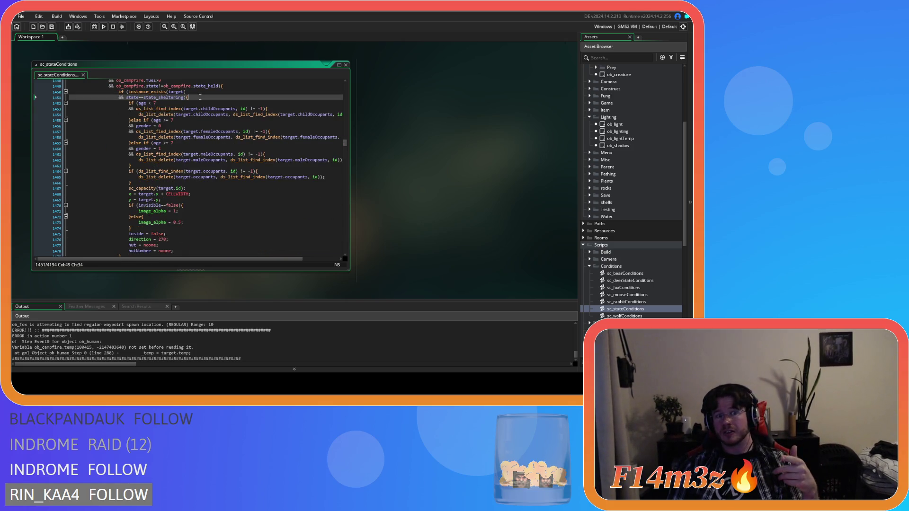
scroll(200, 97, "down", 13)
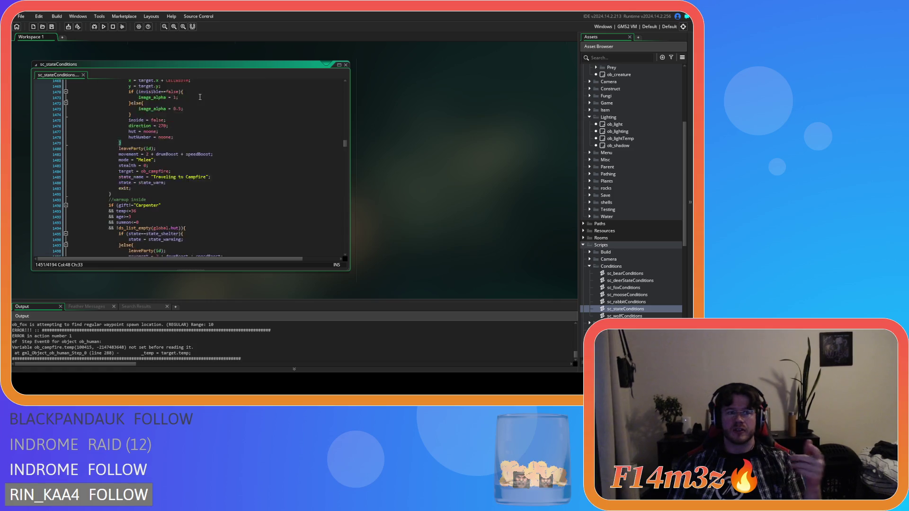
Add 'exit;' on a new line after state = state_warming in the warmup inside block
left_click(168, 100)
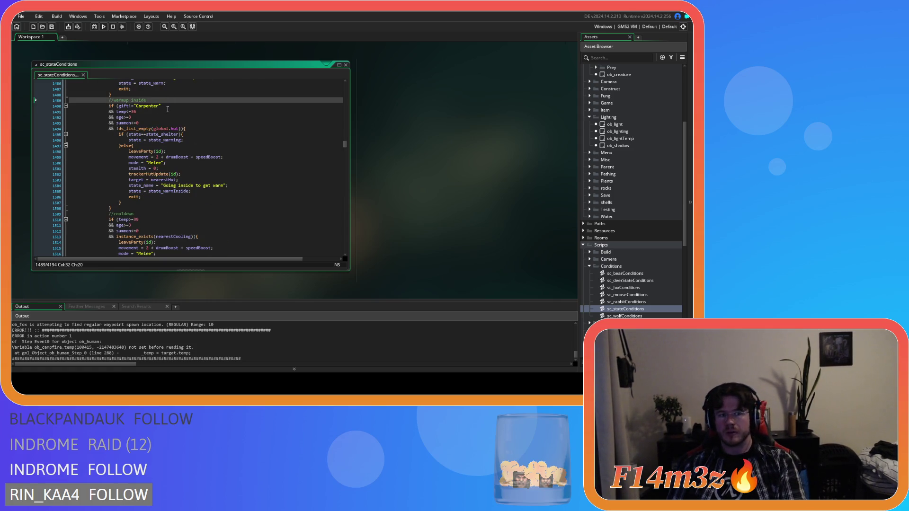
left_click(199, 134)
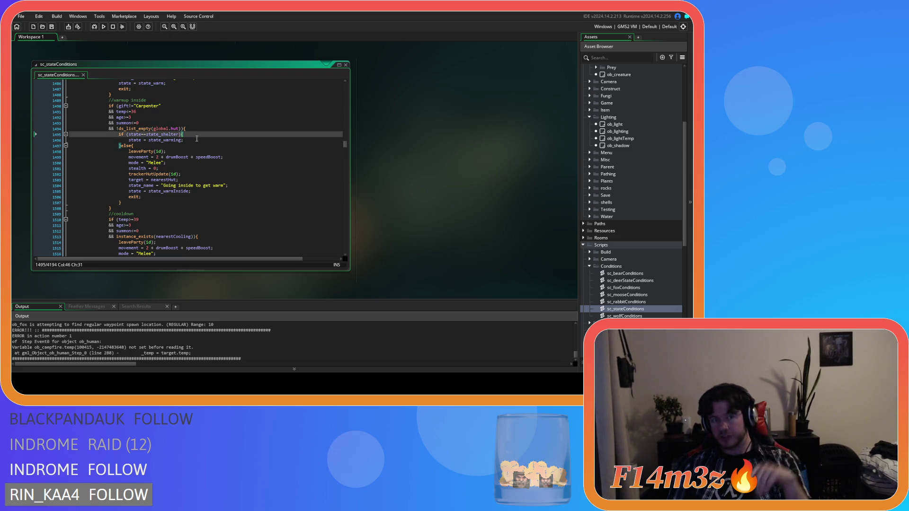
key("Down")
key("Return")
type("exit;")
left_click(215, 156)
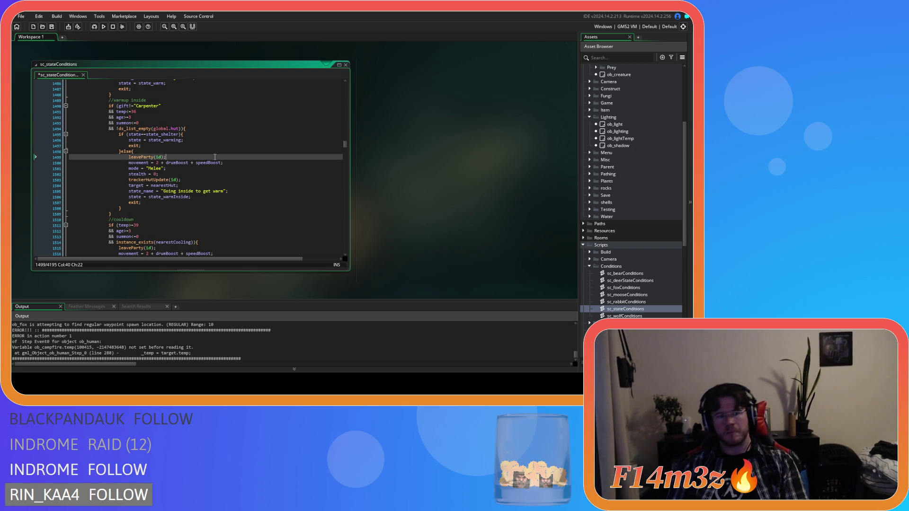
Inspect the cooldown block's target assignment and scroll back through the surrounding code
scroll(215, 157, "down", 7)
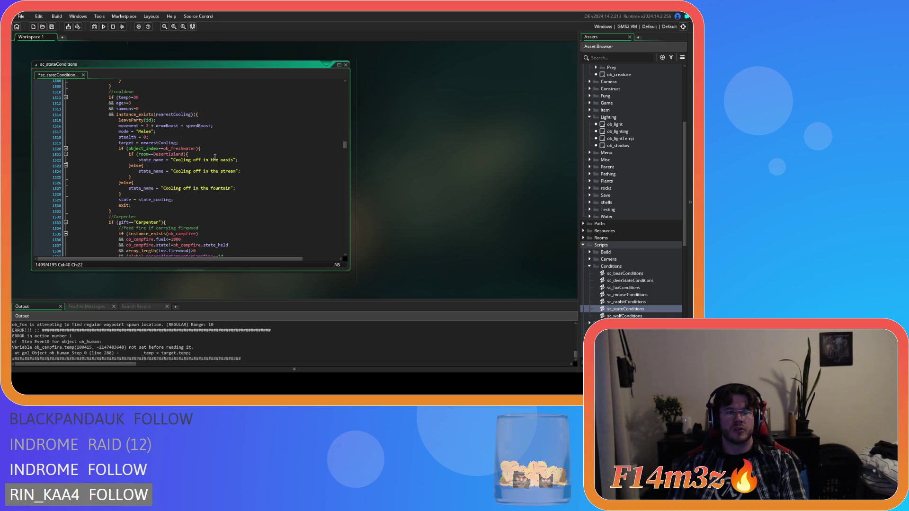
left_click(217, 141)
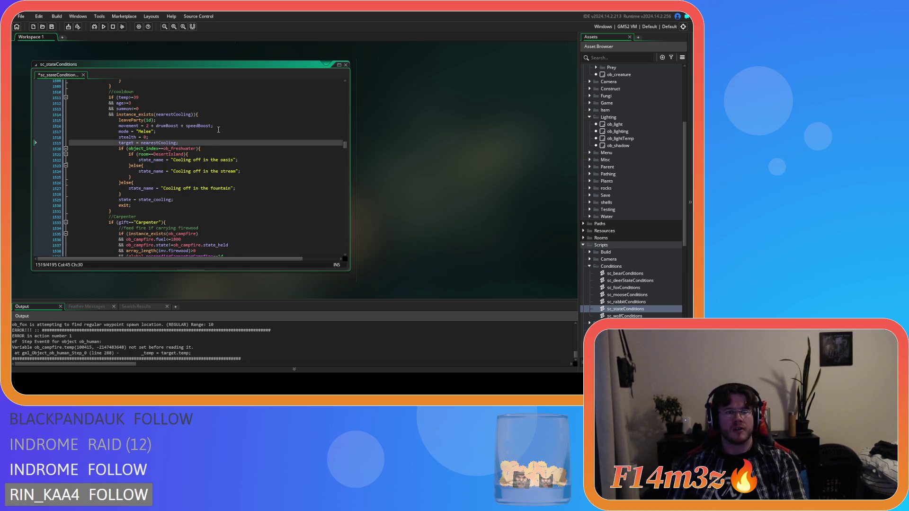
scroll(215, 133, "up", 8)
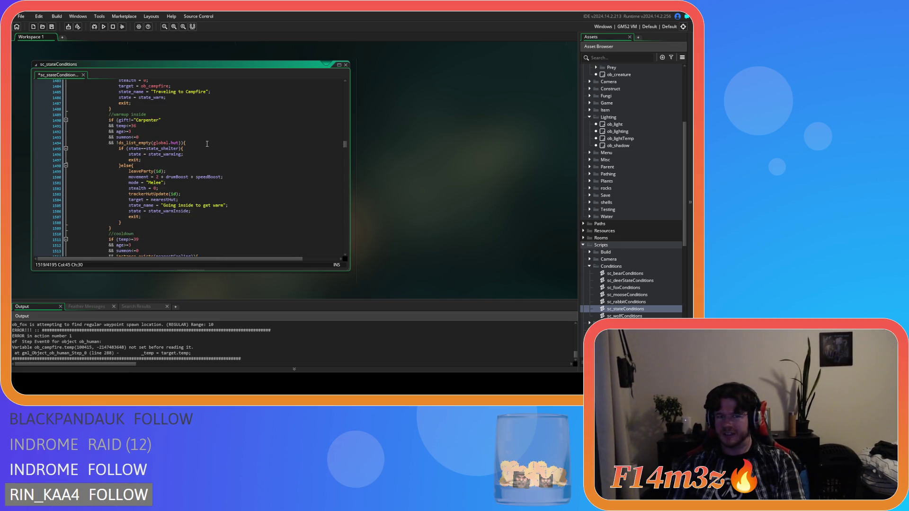
scroll(204, 143, "up", 8)
scroll(200, 143, "up", 2)
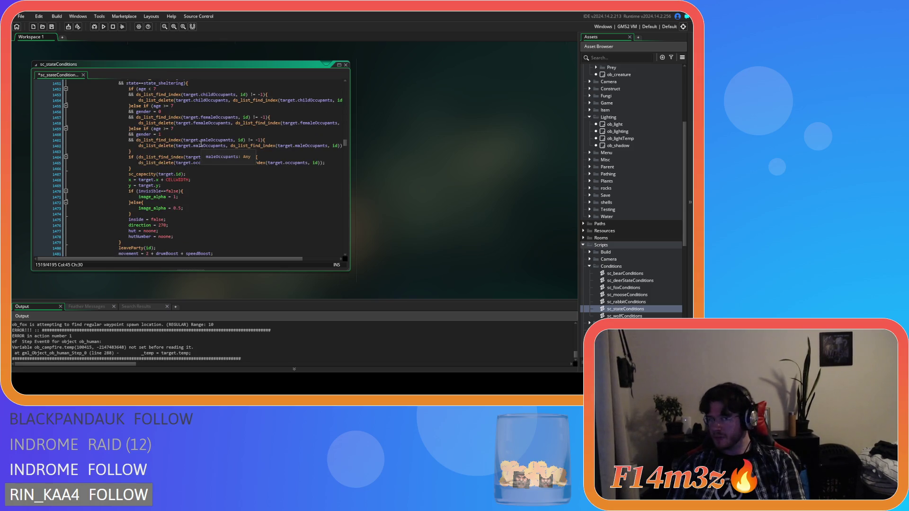
scroll(125, 183, "up", 3)
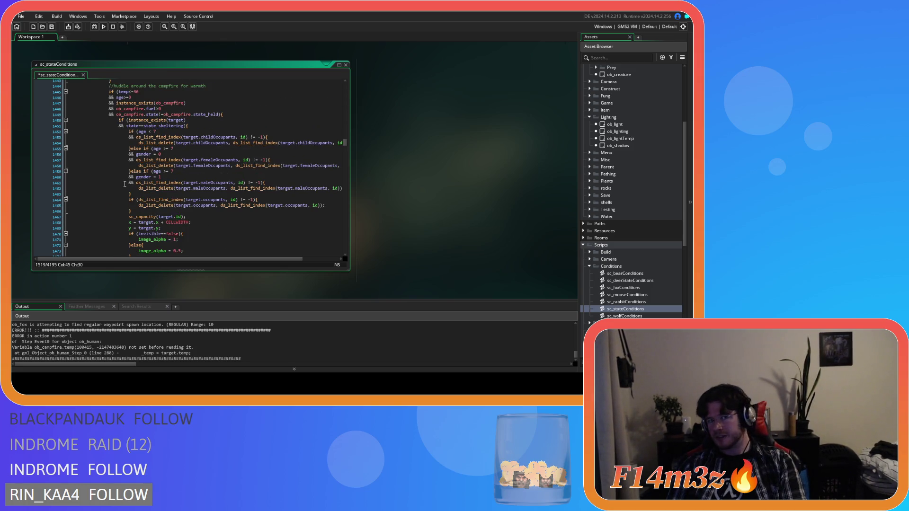
scroll(125, 183, "up", 15)
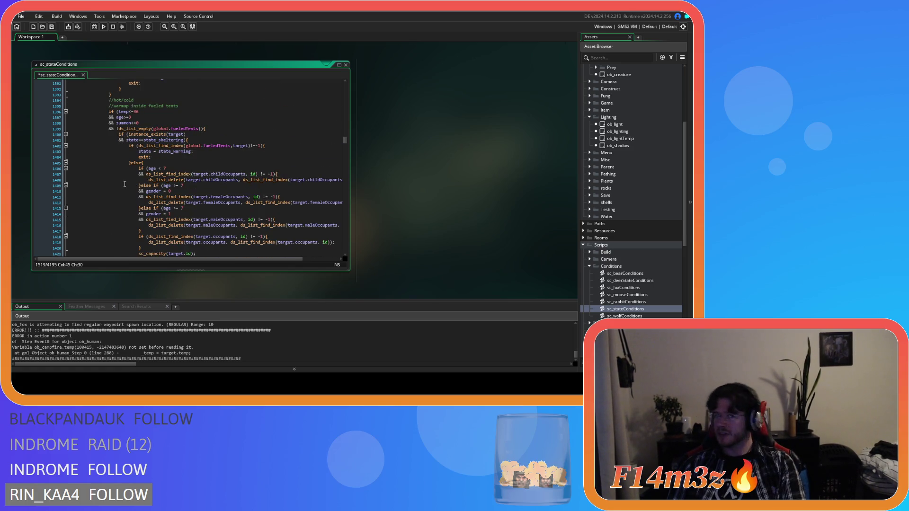
scroll(124, 184, "down", 2)
scroll(125, 184, "down", 12)
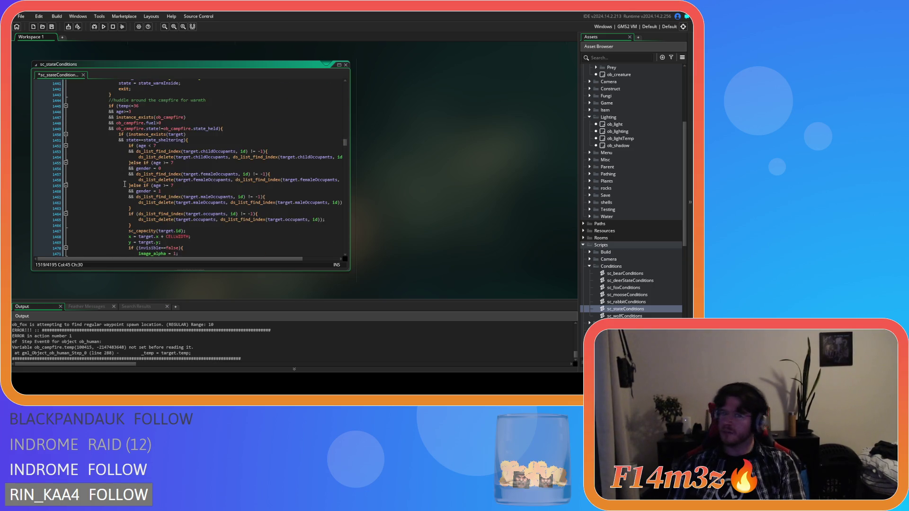
scroll(125, 184, "down", 4)
Paste the shelter occupant-removal code after instance_exists(nearestCooling){ in the cooldown block
mouse_move(127, 219)
left_mouse_down()
mouse_move(111, 169)
mouse_move(125, 131)
mouse_move(117, 122)
left_mouse_up()
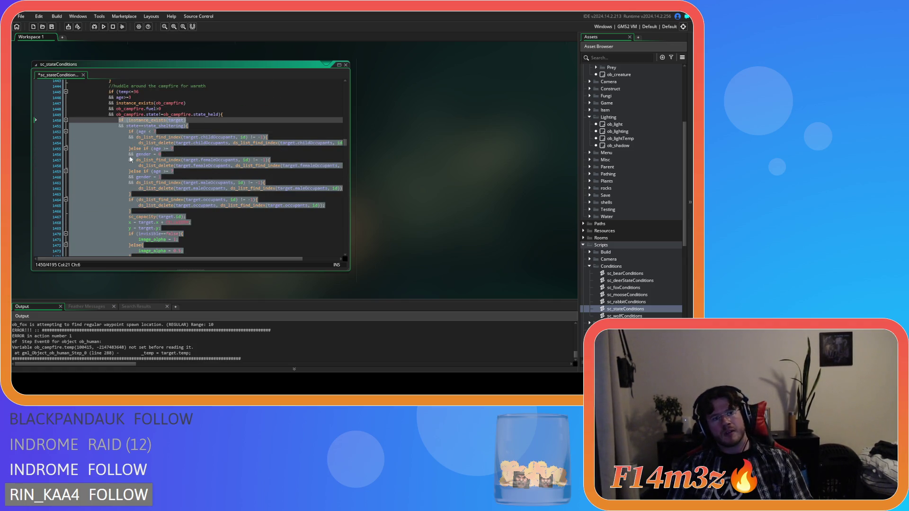
scroll(128, 152, "down", 12)
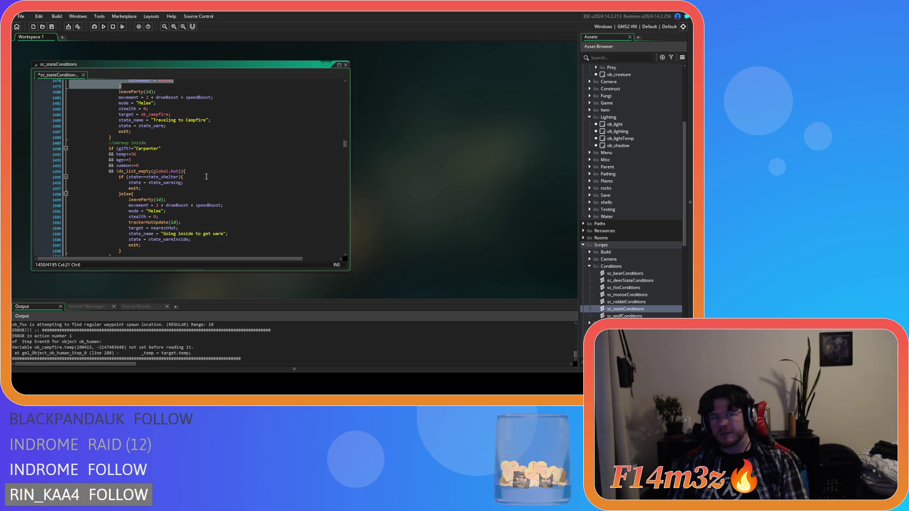
scroll(206, 177, "down", 8)
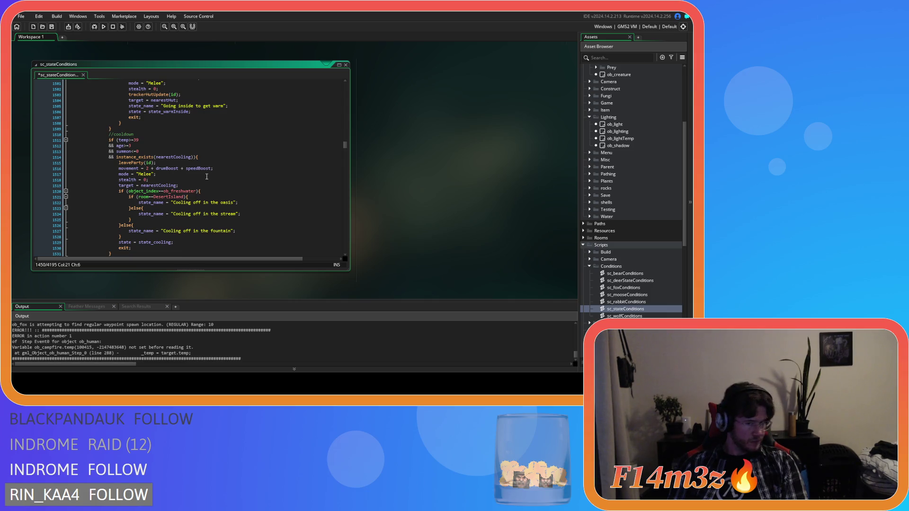
left_click(212, 158)
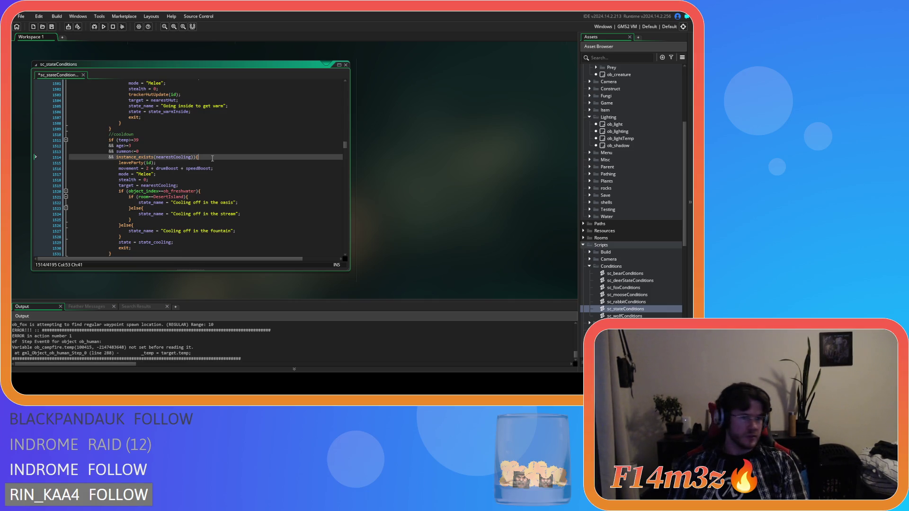
key("Return")
key("ctrl+v")
scroll(212, 158, "up", 3)
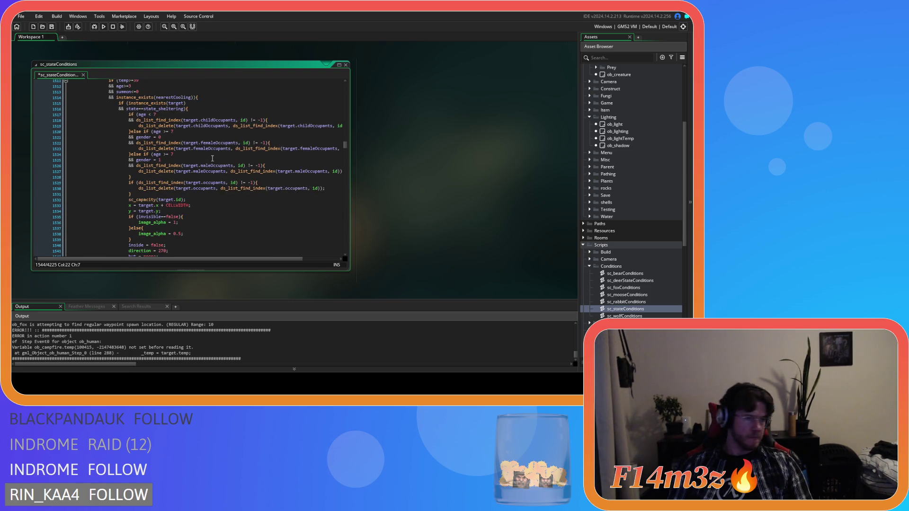
left_click(212, 158)
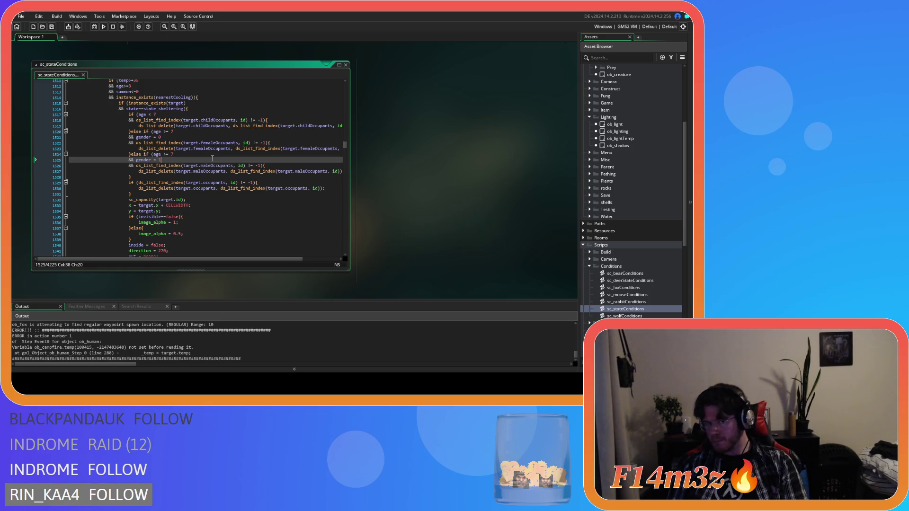
scroll(212, 158, "down", 2)
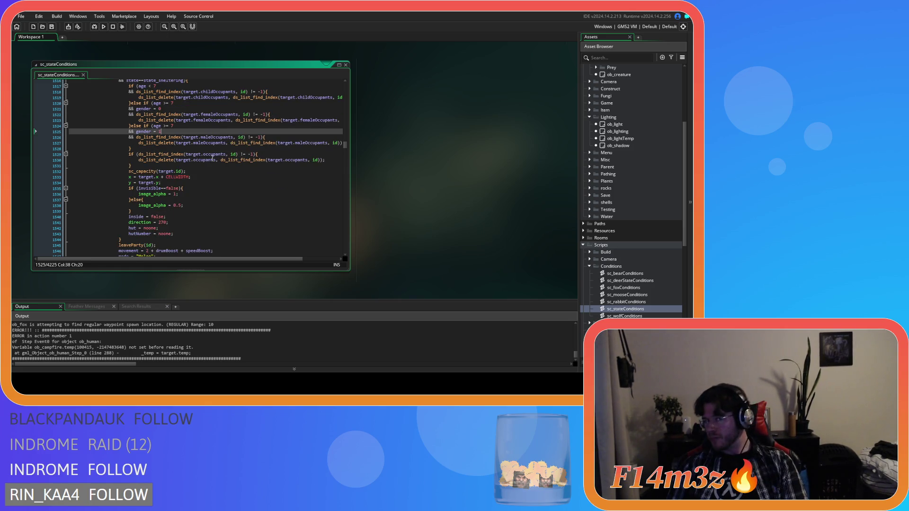
scroll(212, 158, "up", 2)
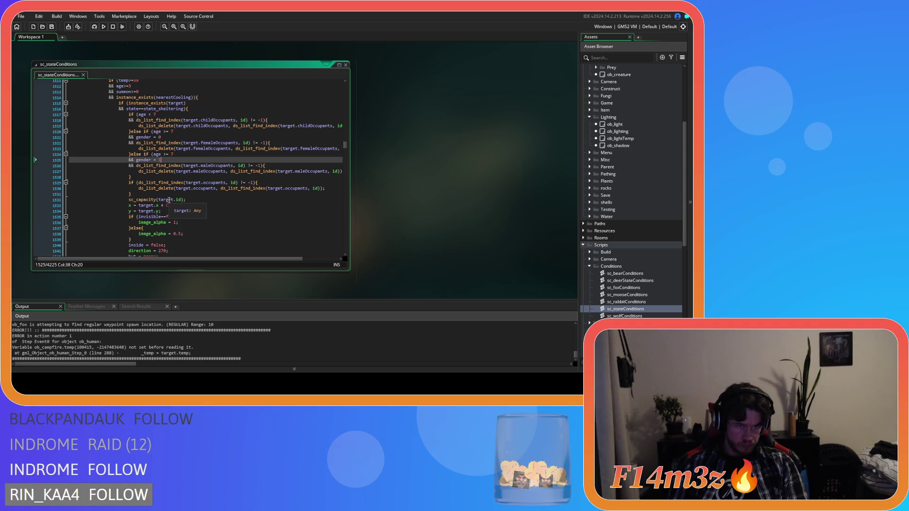
scroll(169, 200, "up", 2)
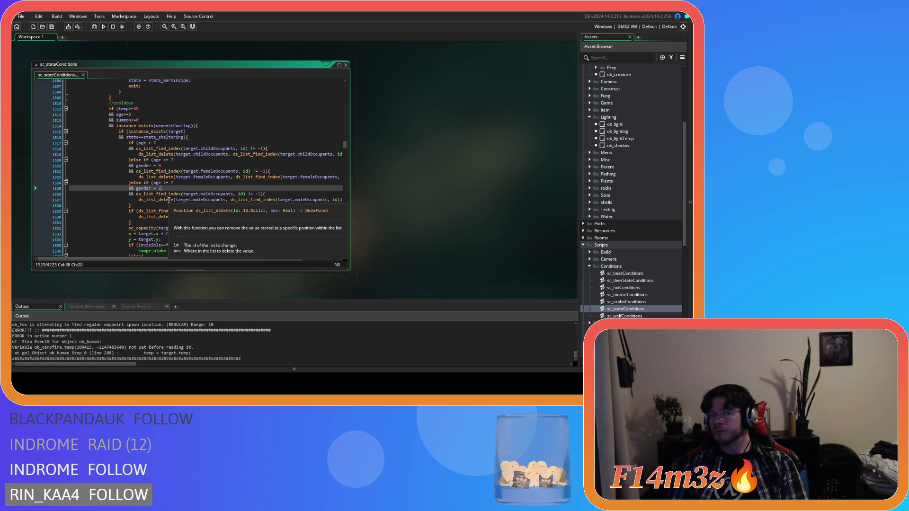
Scroll through sc_stateConditions to review the edited shelter and cooldown code
scroll(169, 200, "down", 13)
scroll(200, 204, "down", 2)
scroll(200, 203, "up", 18)
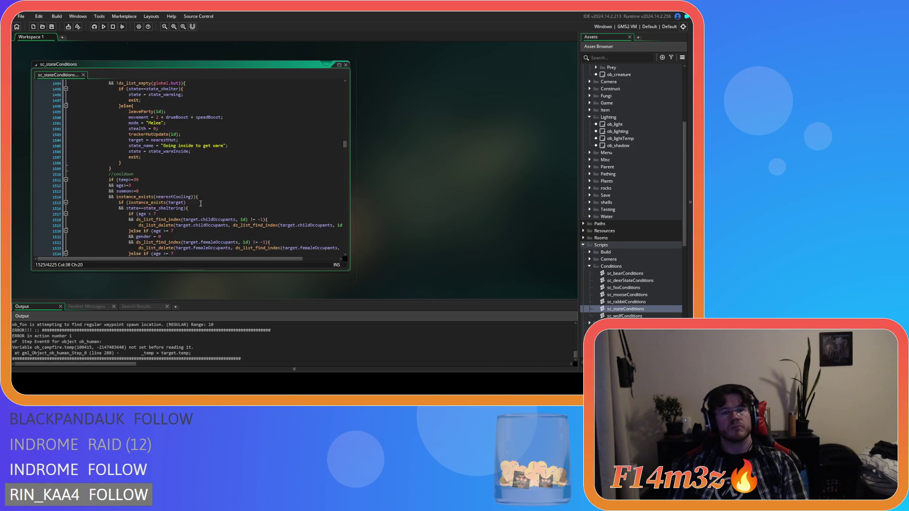
scroll(200, 204, "up", 20)
scroll(201, 203, "up", 18)
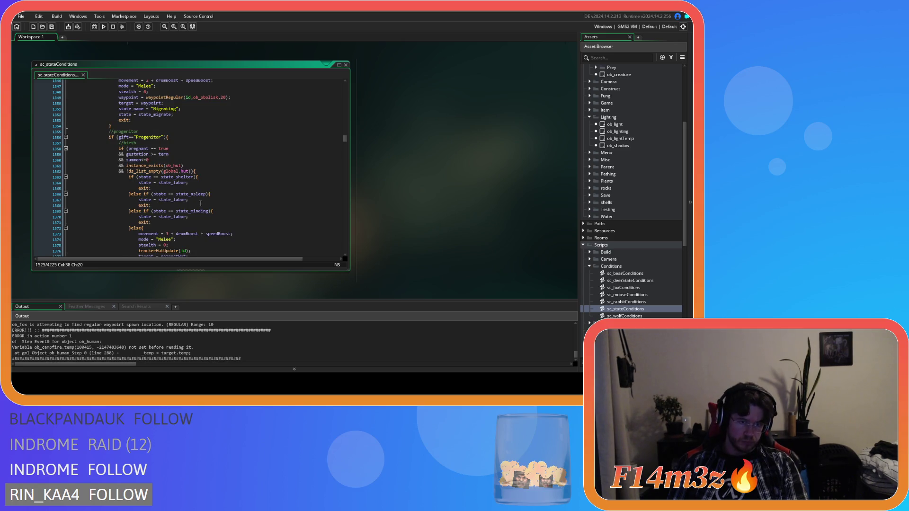
scroll(200, 203, "up", 4)
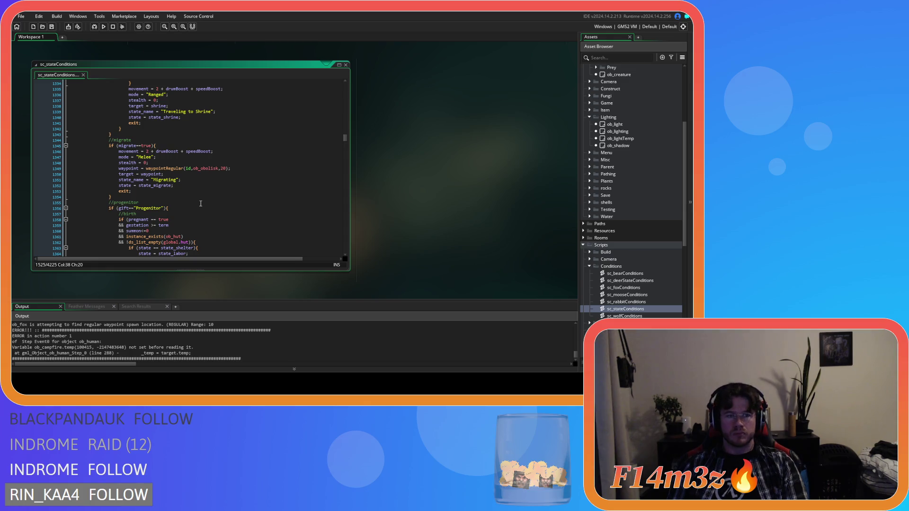
scroll(200, 203, "up", 13)
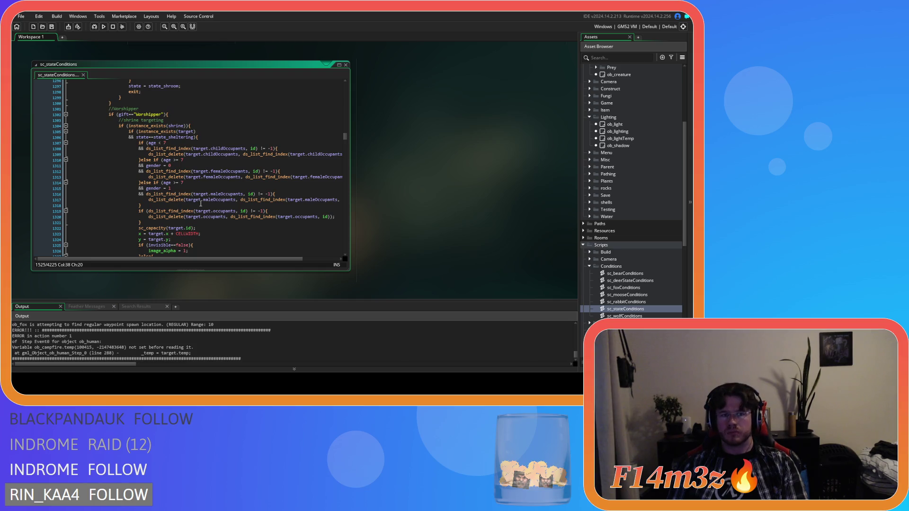
scroll(200, 204, "down", 3)
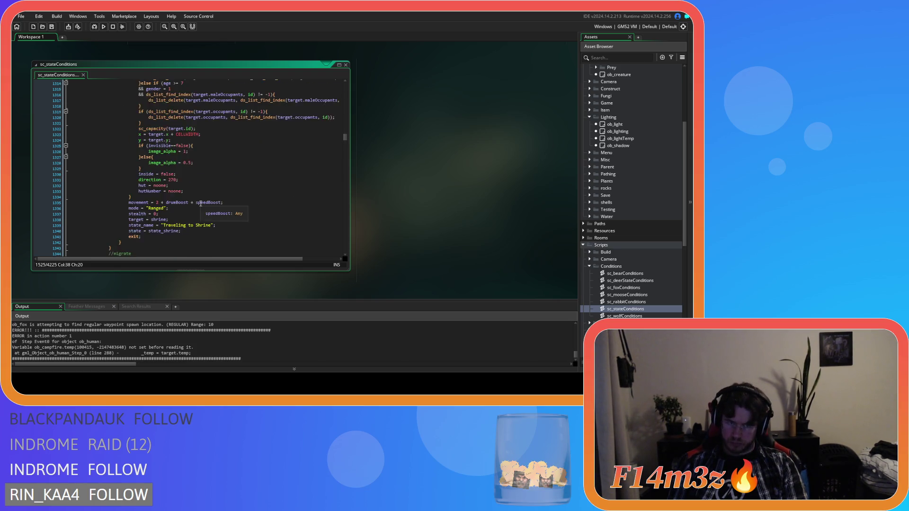
scroll(235, 185, "down", 5)
Search the script for 'state_exod' to locate the exodus block, then open the workspace menu
left_click(294, 141)
key("ctrl+f")
type("state_exod")
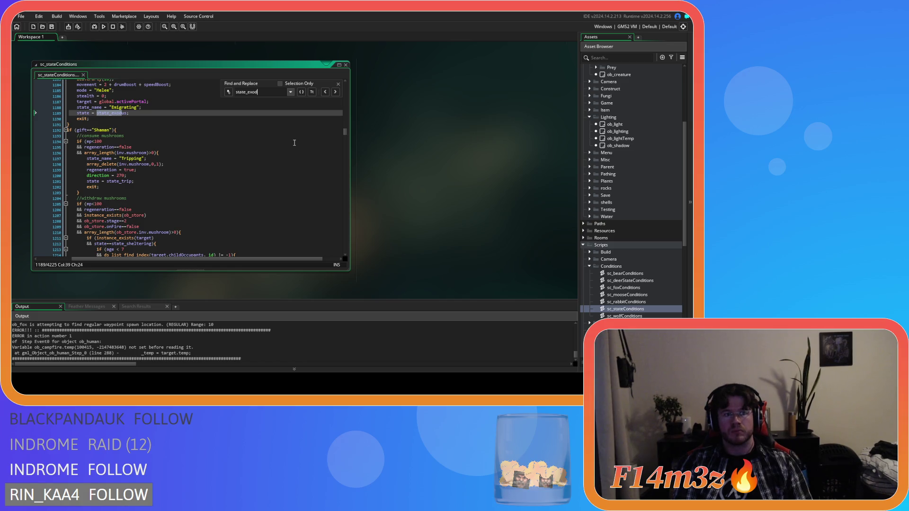
scroll(293, 142, "up", 7)
left_click(267, 175)
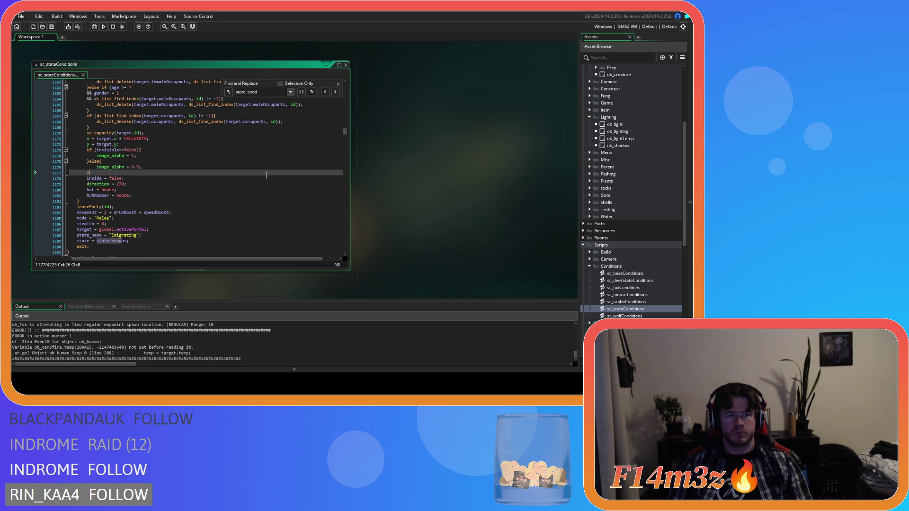
left_click(337, 85)
left_click(191, 138)
right_click(391, 95)
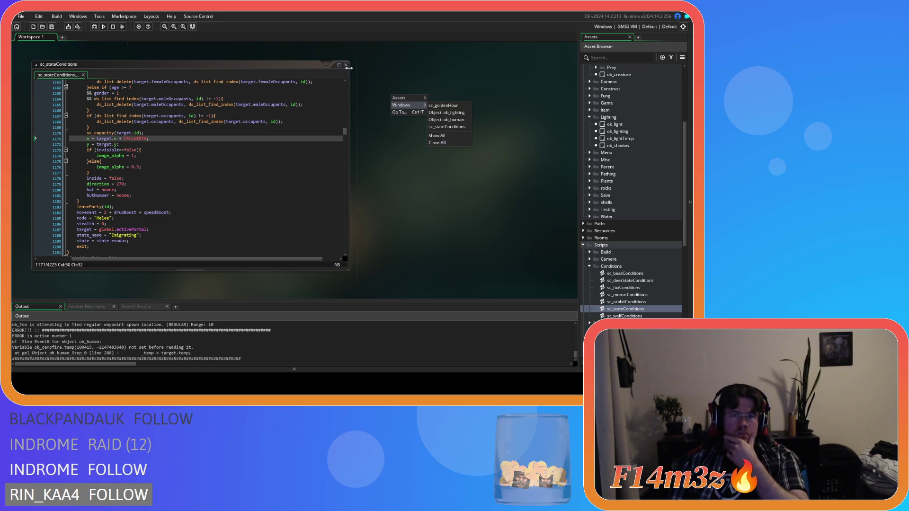
Switch to ob_human, close its editors, and run the project with F5
left_click(446, 119)
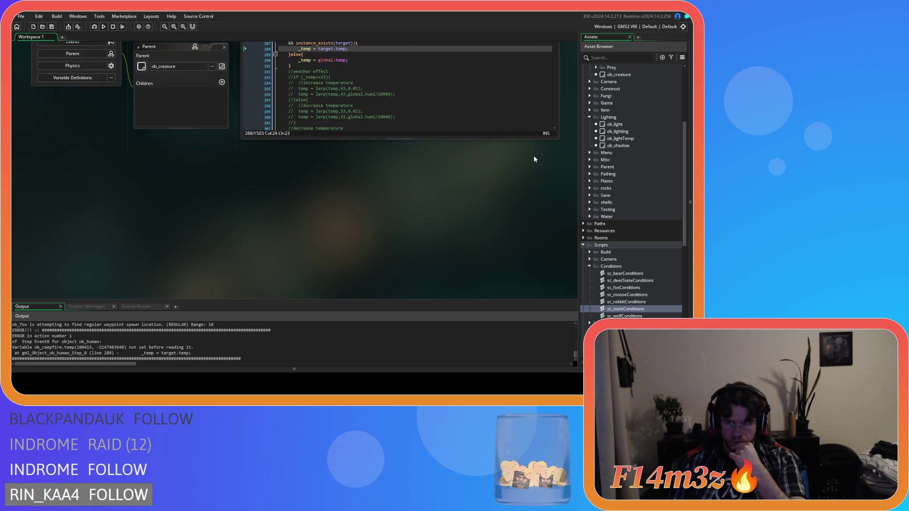
left_click(117, 62)
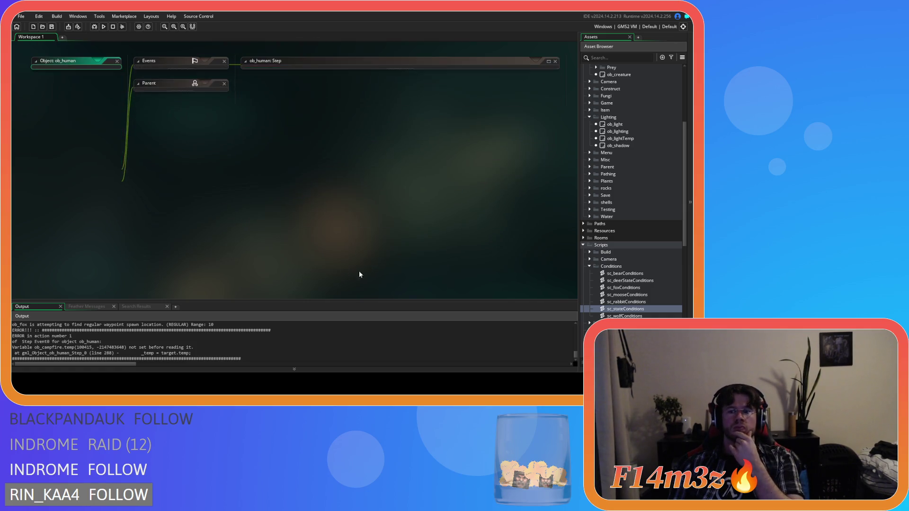
left_click(399, 180)
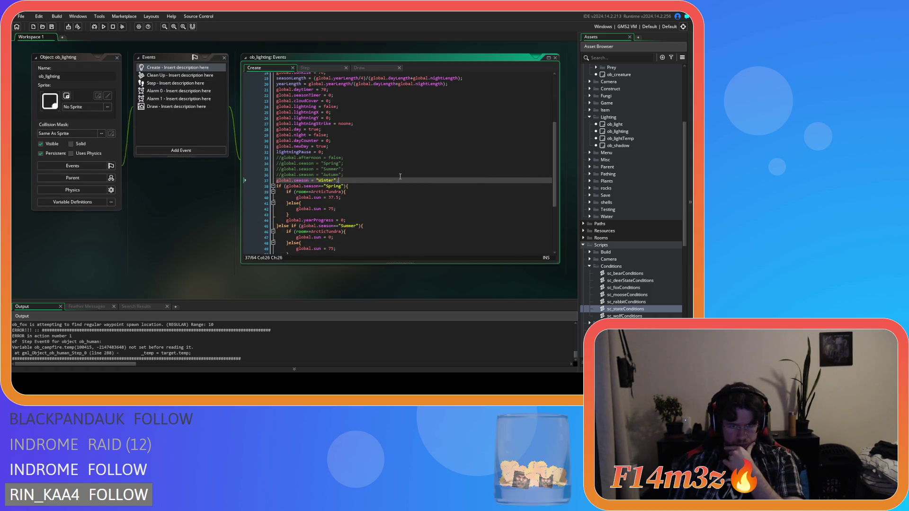
key("F5")
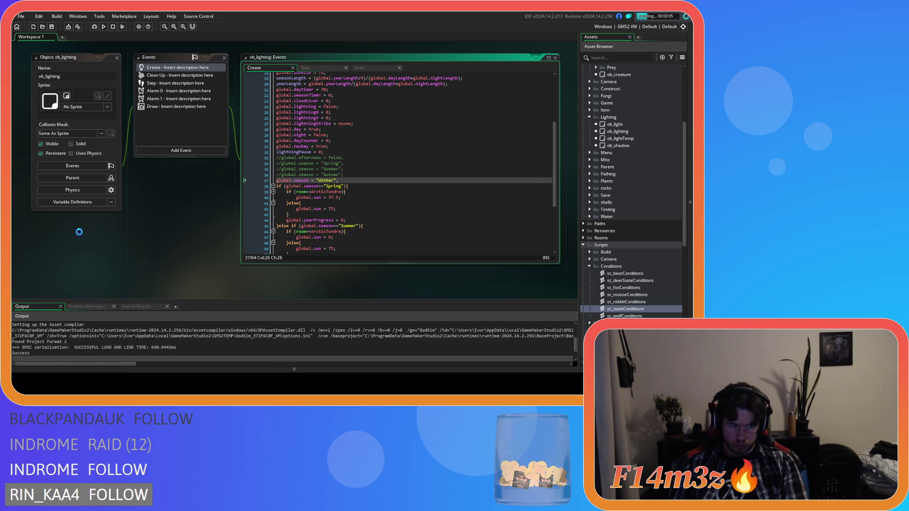
scroll(79, 106, "up", 1)
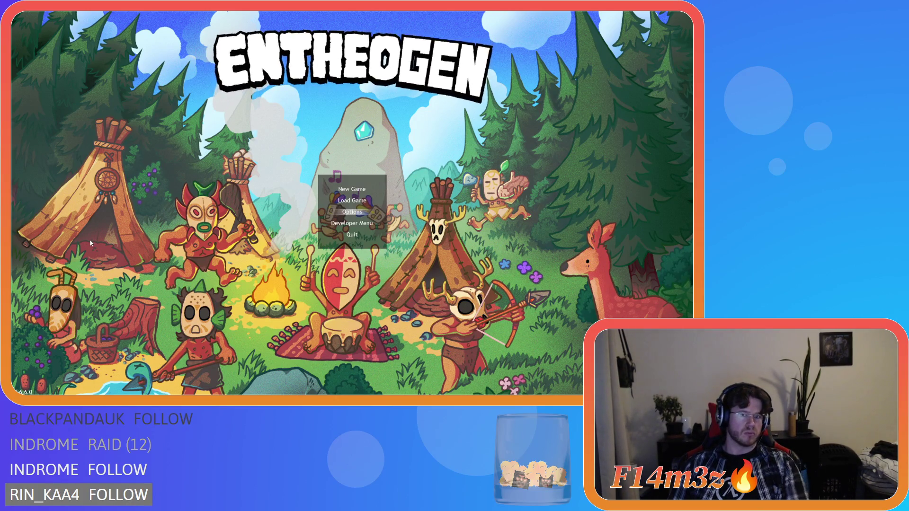
Choose Developer Menu on the Entheogen title screen and confirm Level Select to generate a level
key("Down")
key("Return")
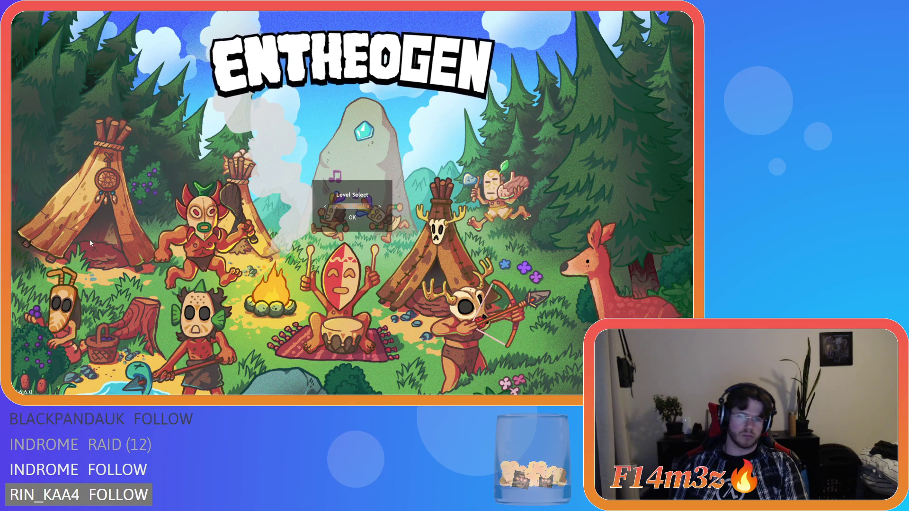
key("Return")
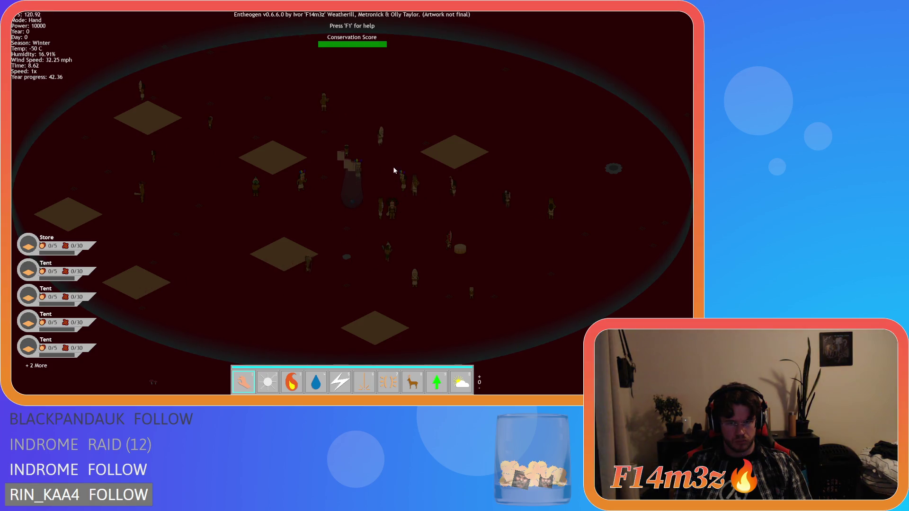
Place a fountain and carry it with the Hand next to the tribe, cancelling the quit prompt
key("2")
key("2")
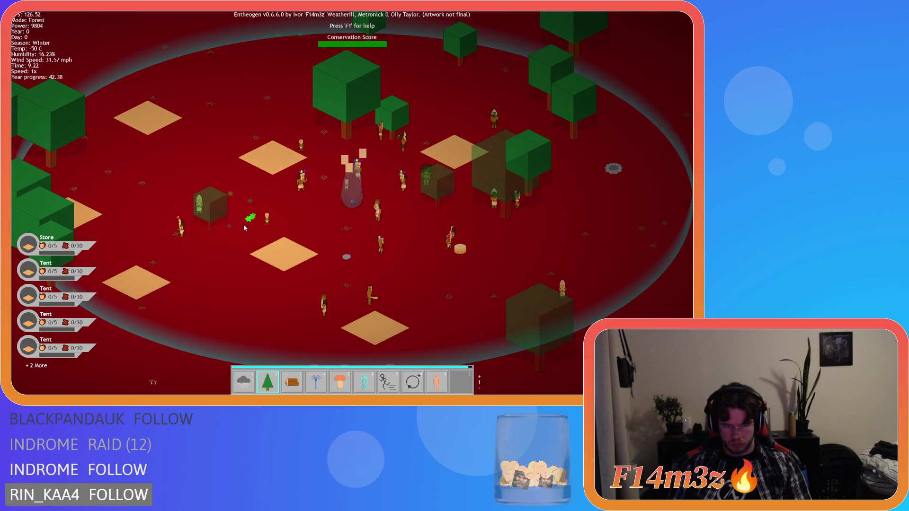
key("4")
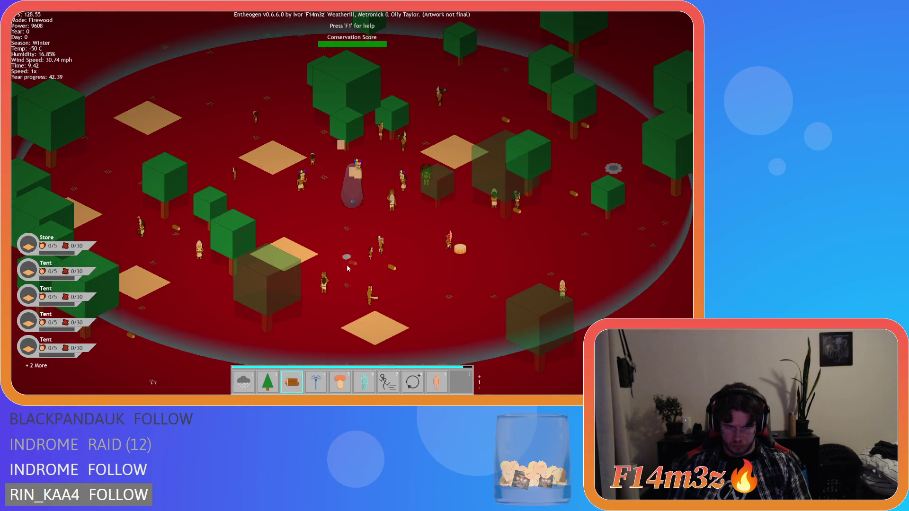
left_click(346, 264)
key("4")
mouse_move(346, 264)
left_mouse_down()
mouse_move(294, 204)
mouse_move(267, 195)
left_mouse_up()
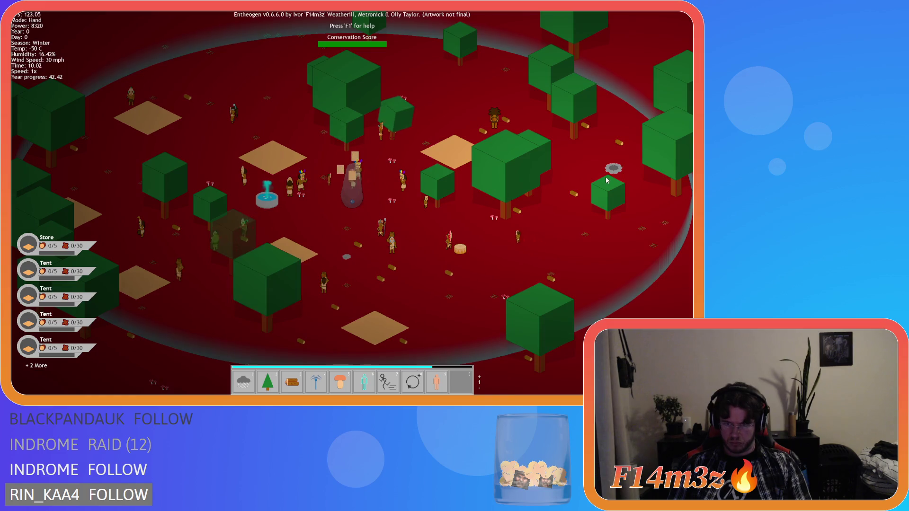
key("Escape")
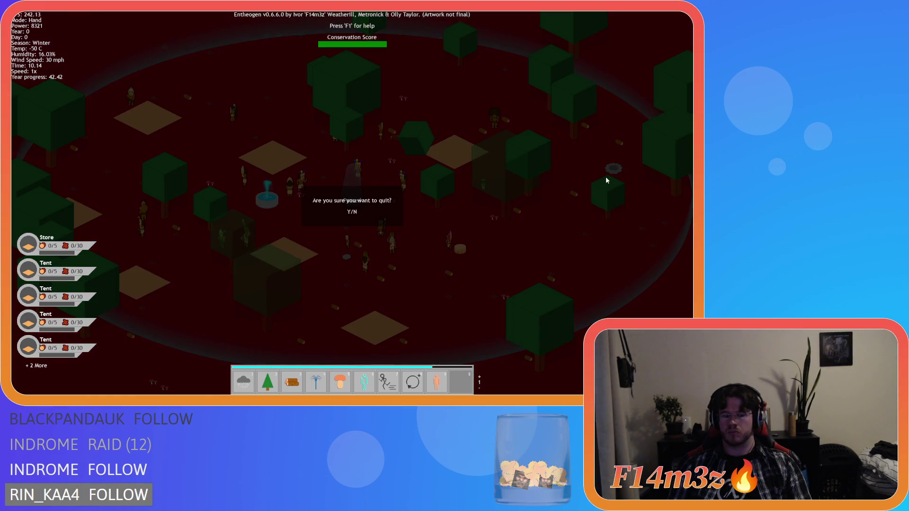
key("n")
scroll(403, 175, "down", 1)
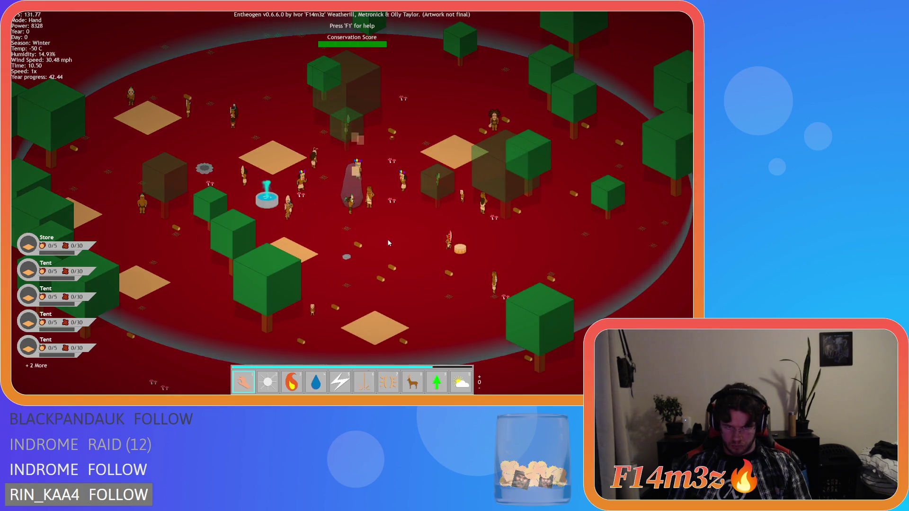
Let the village run, briefly at 8x speed then back to 1x, and open the Tribe roster
key("s")
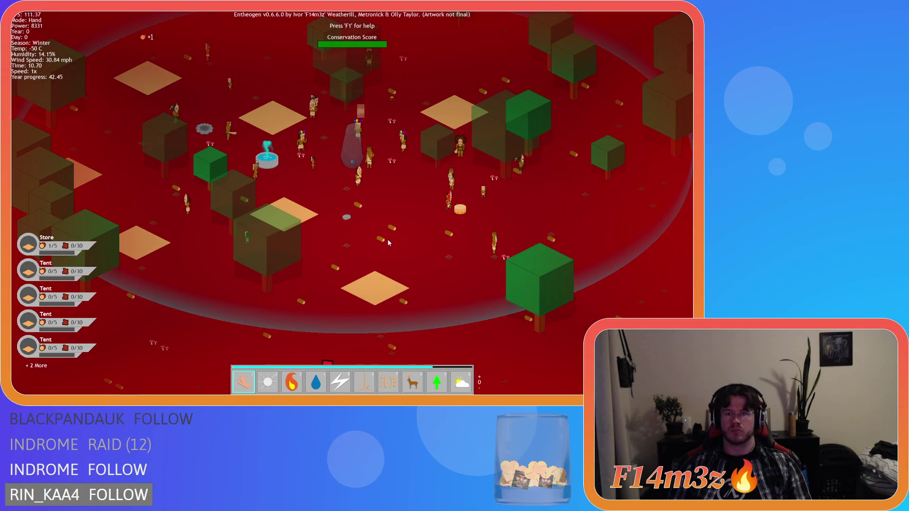
key("w")
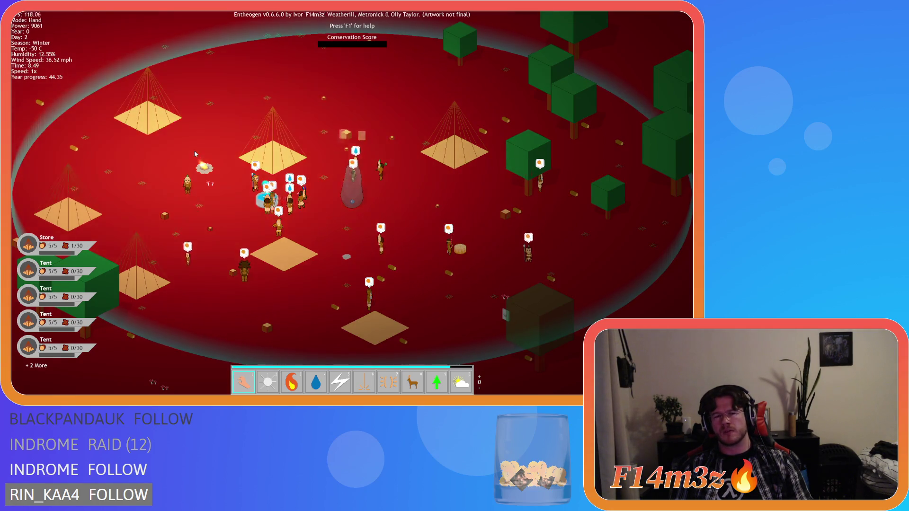
key("plus")
key("plus")
key("plus")
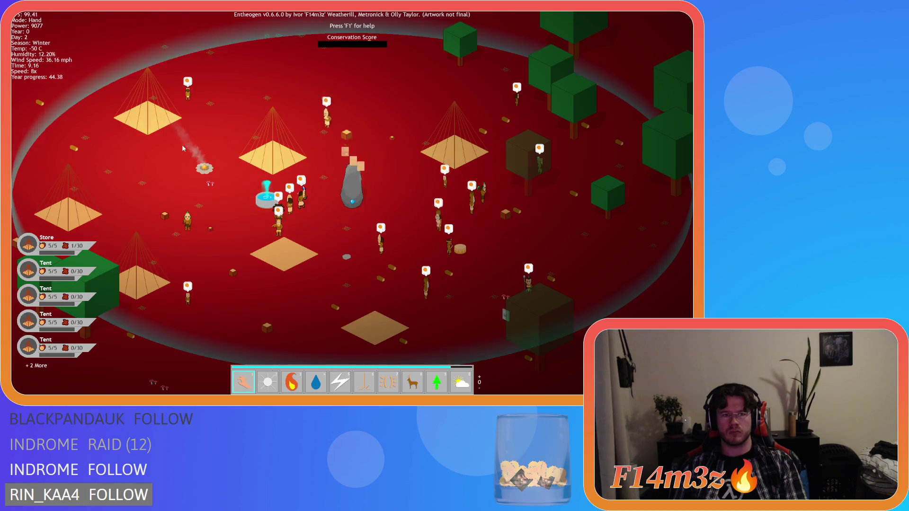
key("minus")
key("minus")
key("minus")
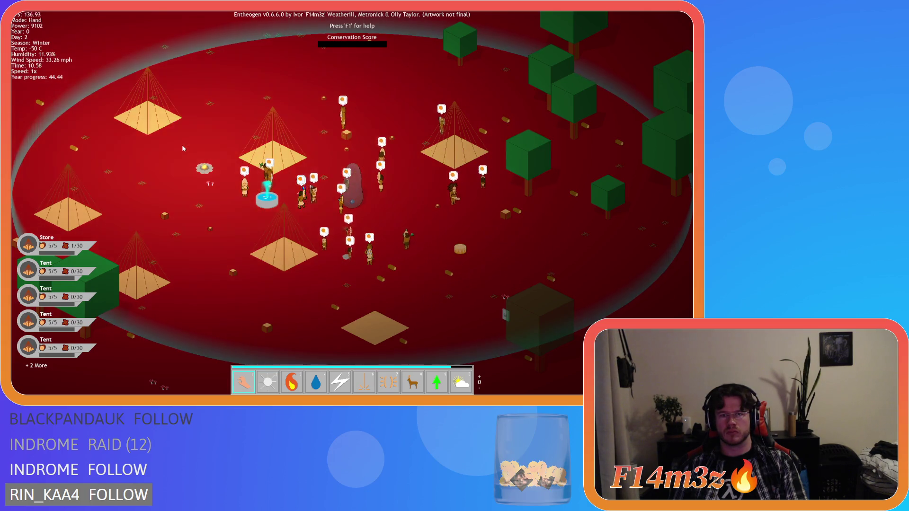
key("t")
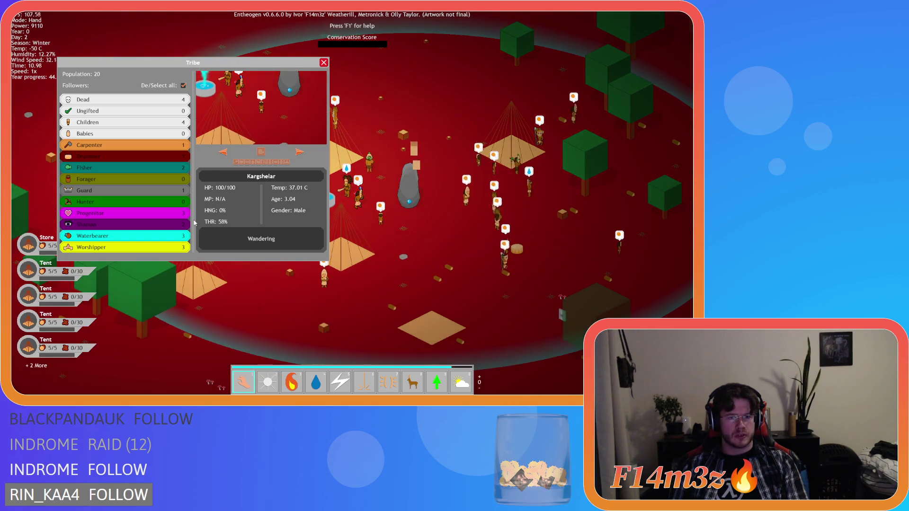
Filter the roster to dead followers, jump to the first body, and resurrect that villager
left_click(183, 85)
left_click(175, 99)
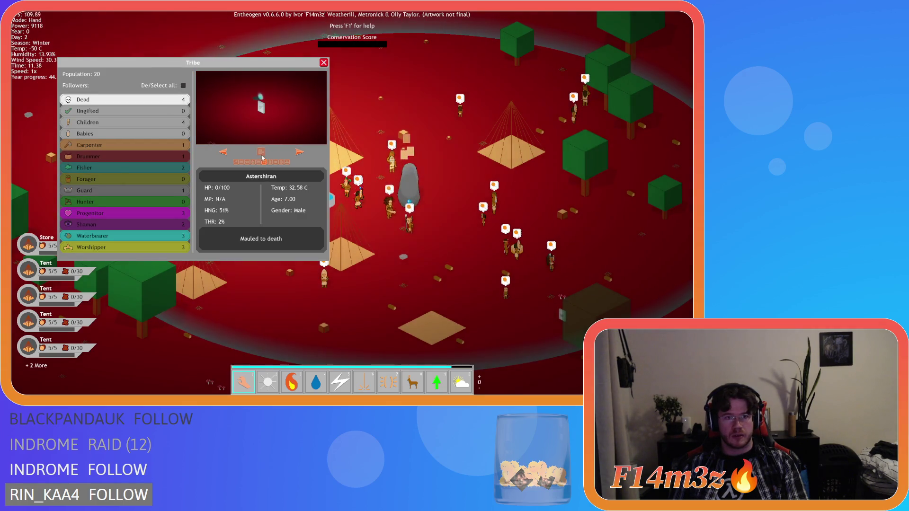
left_click(260, 152)
left_click(323, 63)
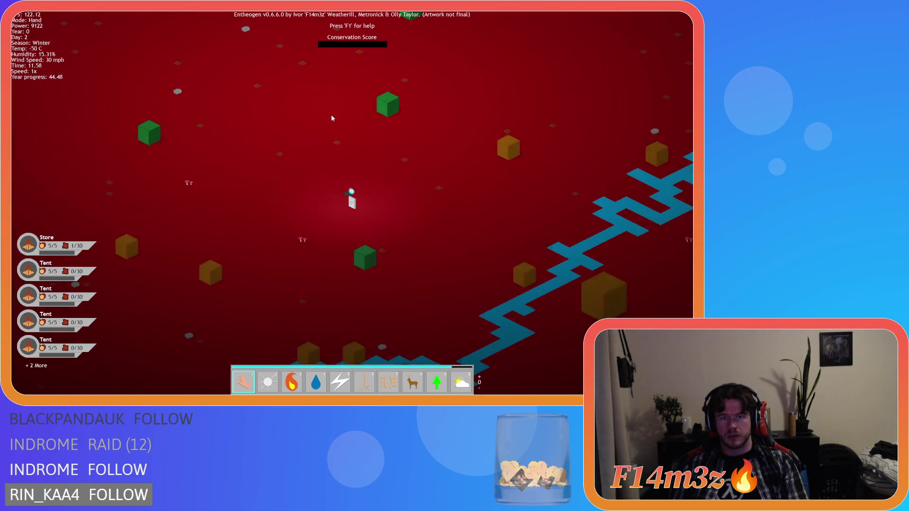
left_click(353, 199)
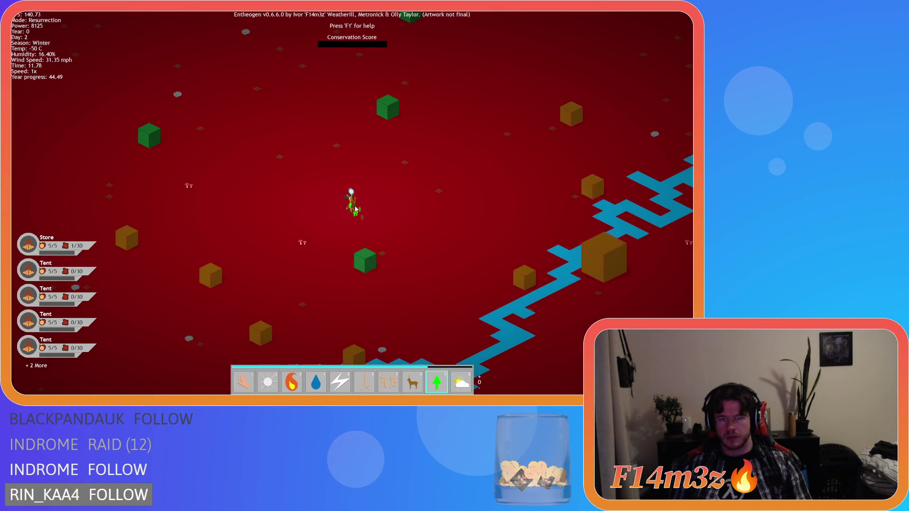
scroll(355, 208, "down", 5)
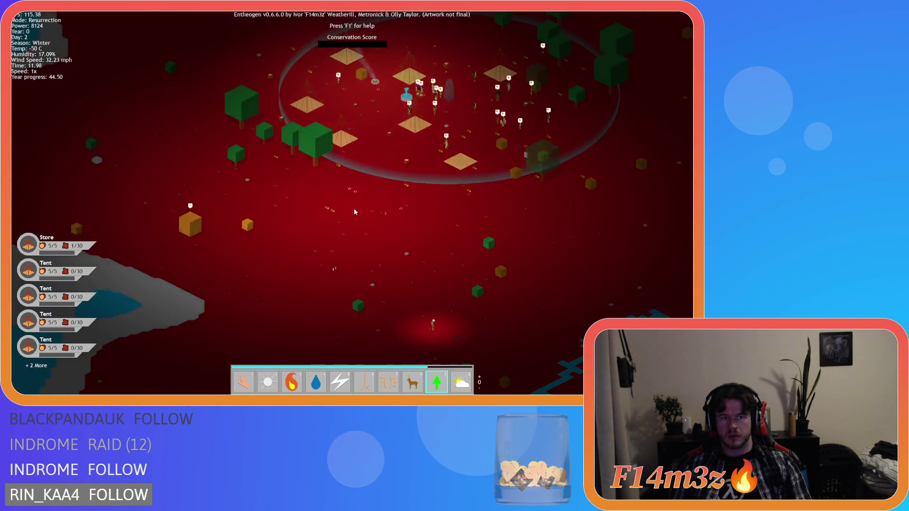
scroll(353, 212, "down", 3)
scroll(353, 212, "up", 4)
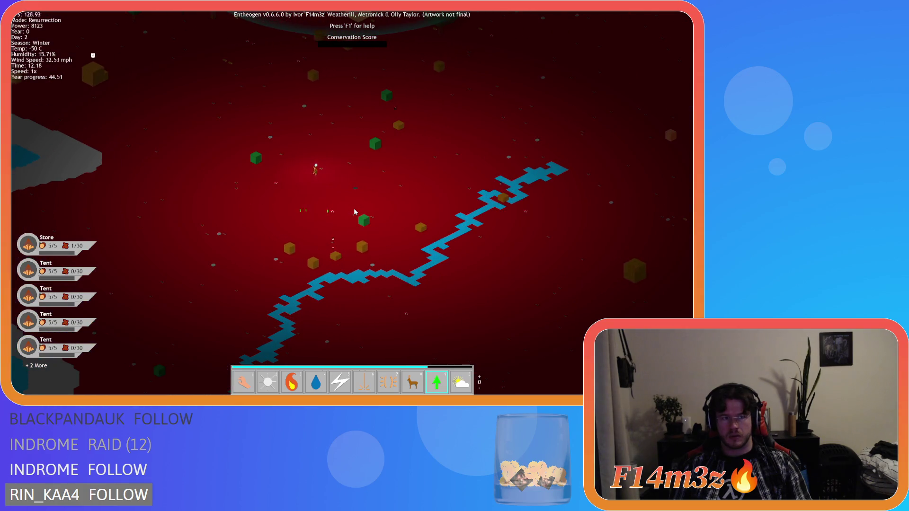
Reopen the roster, centre the view on the next two dead followers, then close it
key("t")
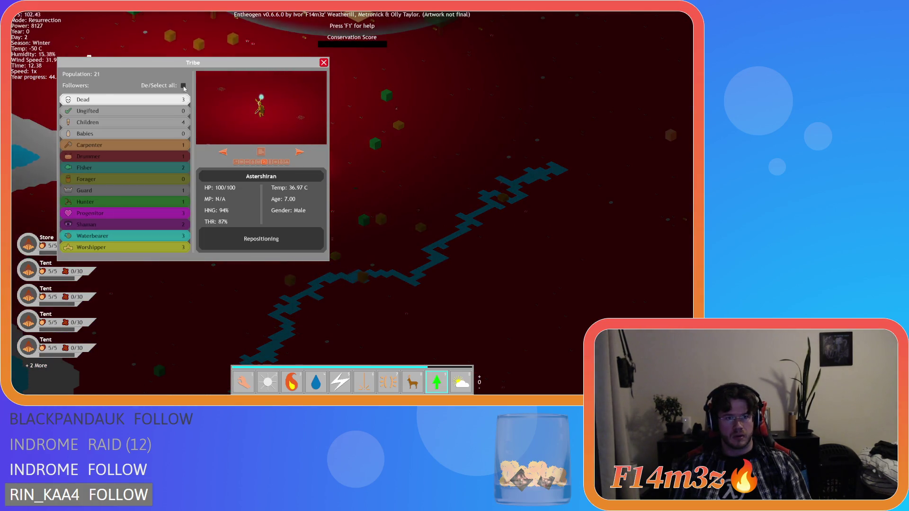
left_click(298, 152)
left_click(261, 152)
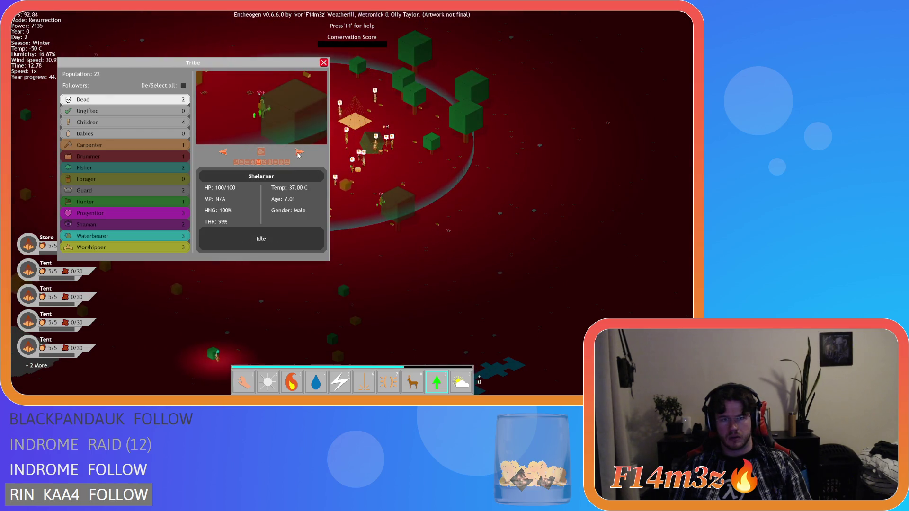
left_click(300, 153)
left_click(260, 152)
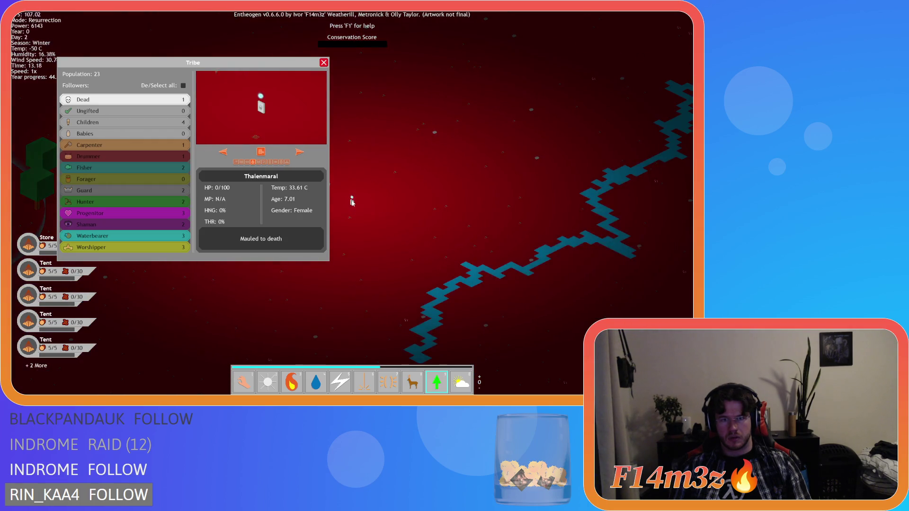
key("Escape")
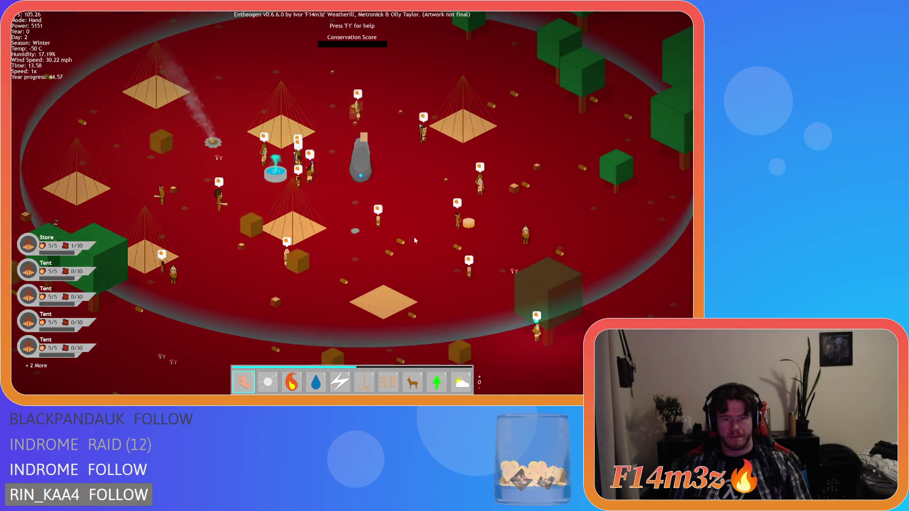
Cycle through several followers in the Tribe overview and select all Worshippers
key("d")
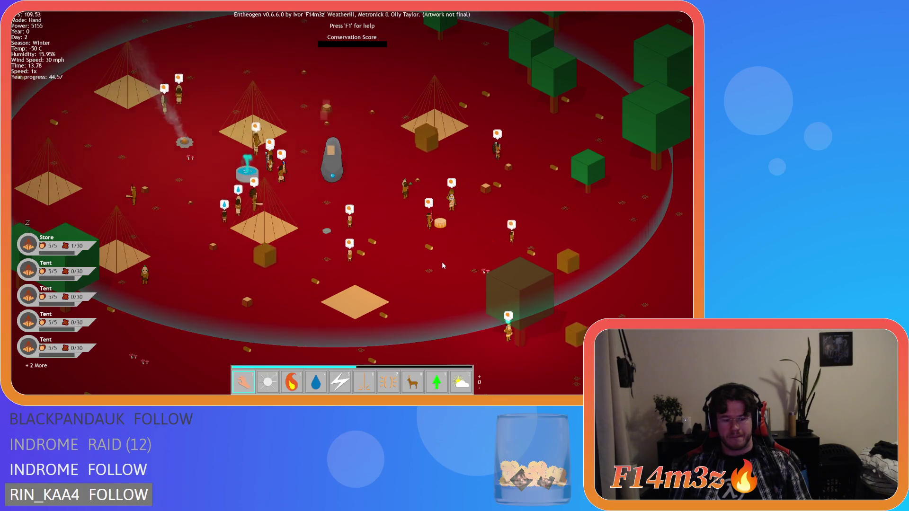
key("t")
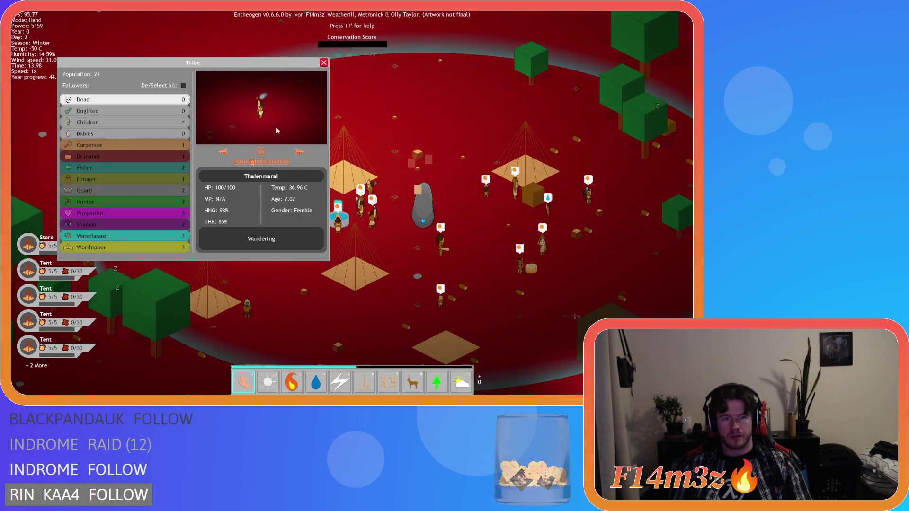
left_click(132, 172)
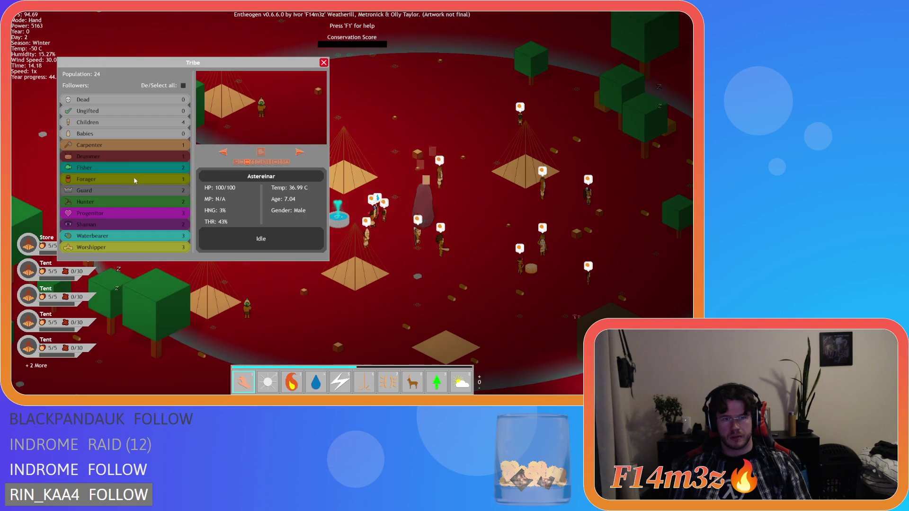
left_click(299, 152)
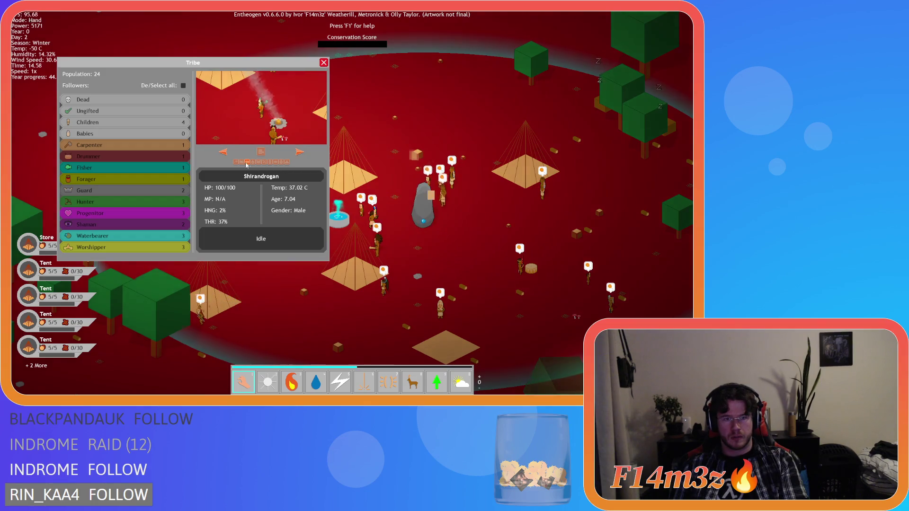
left_click(300, 152)
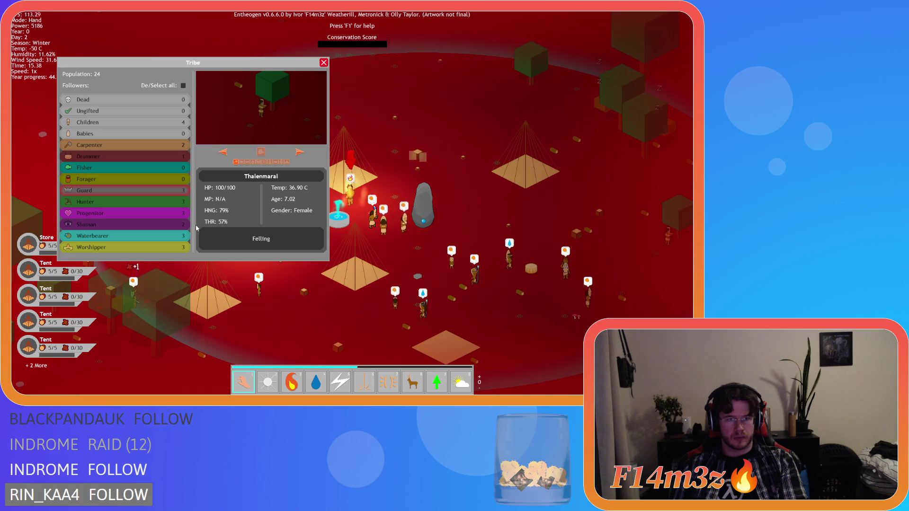
left_click(149, 248)
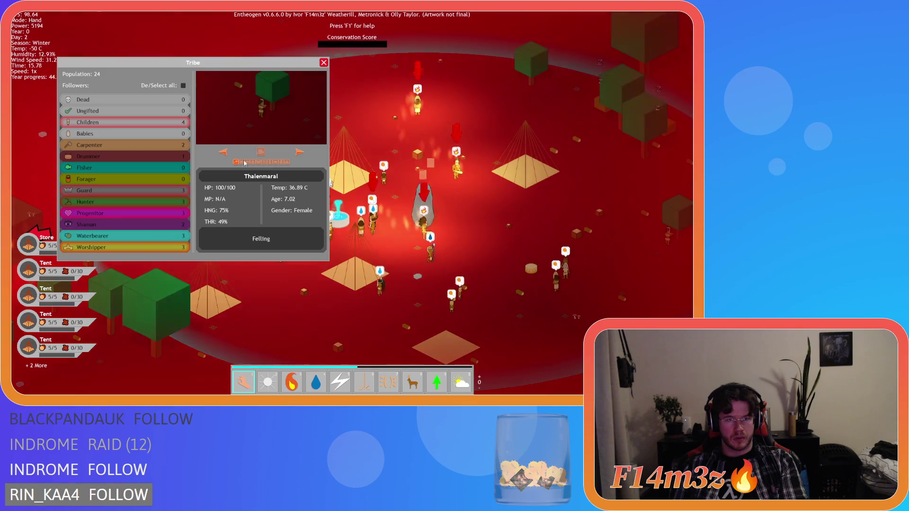
left_click(303, 90)
key("4")
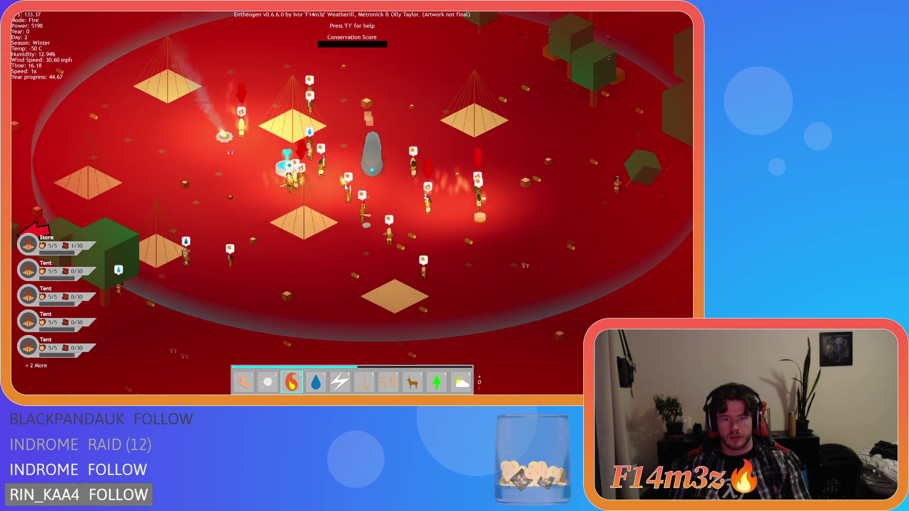
Cast three water clouds over villagers on the east side of the settlement
left_click(428, 226)
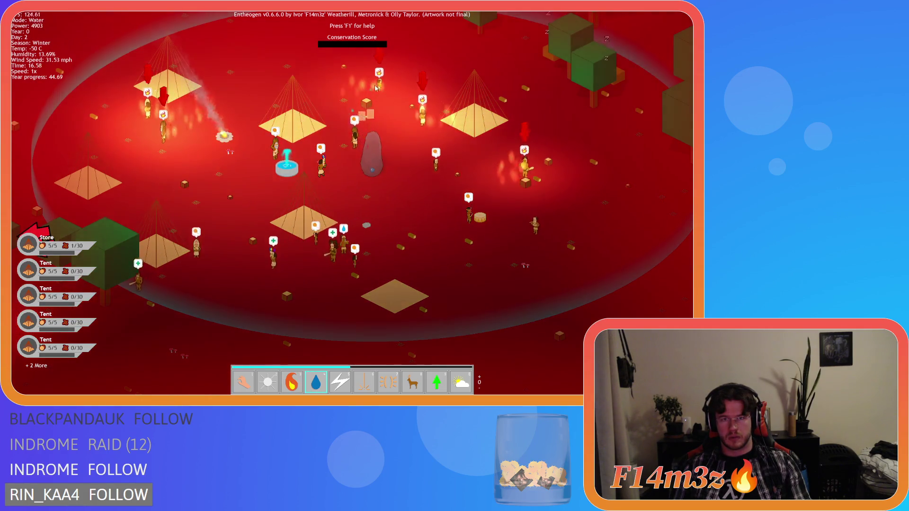
left_click(439, 135)
left_click(505, 237)
key("w")
key("a")
Cast two more water clouds over villagers further west, then look around the village
left_click(381, 156)
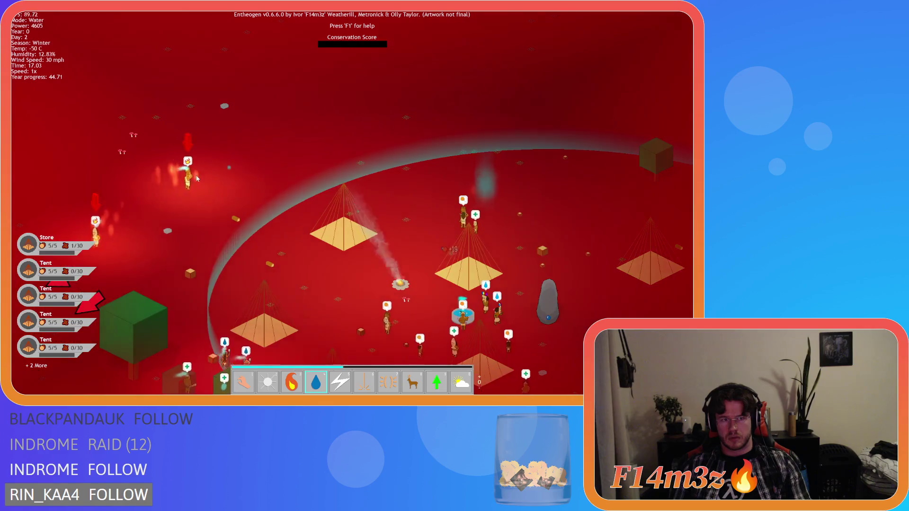
left_click(198, 178)
key("a")
key("s")
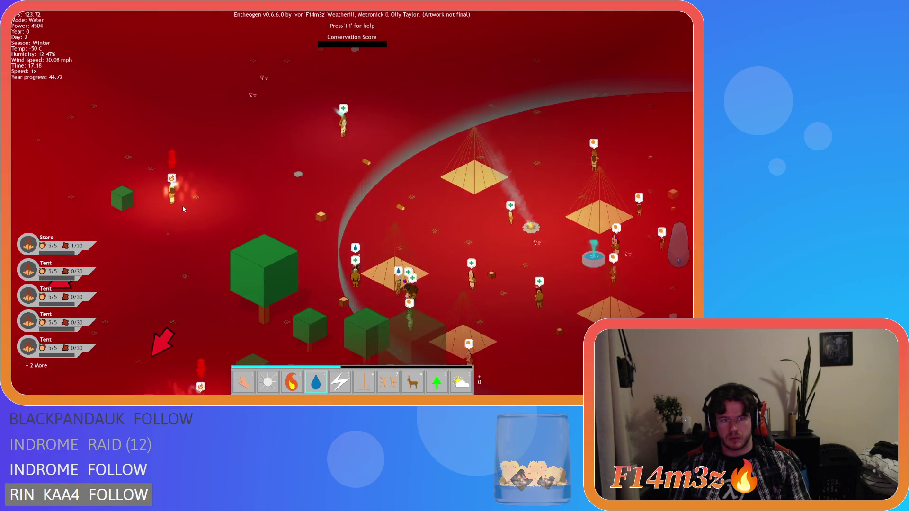
key("s")
key("d")
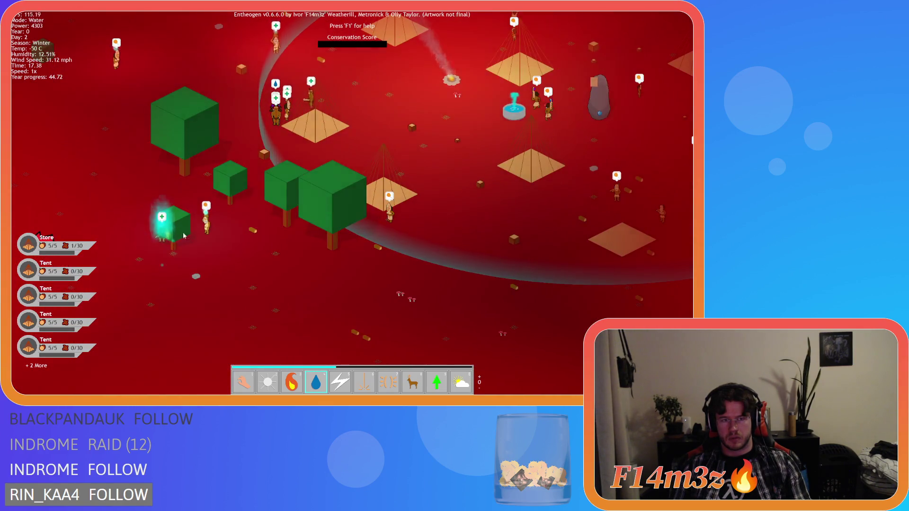
key("d")
key("w")
key("s")
key("w")
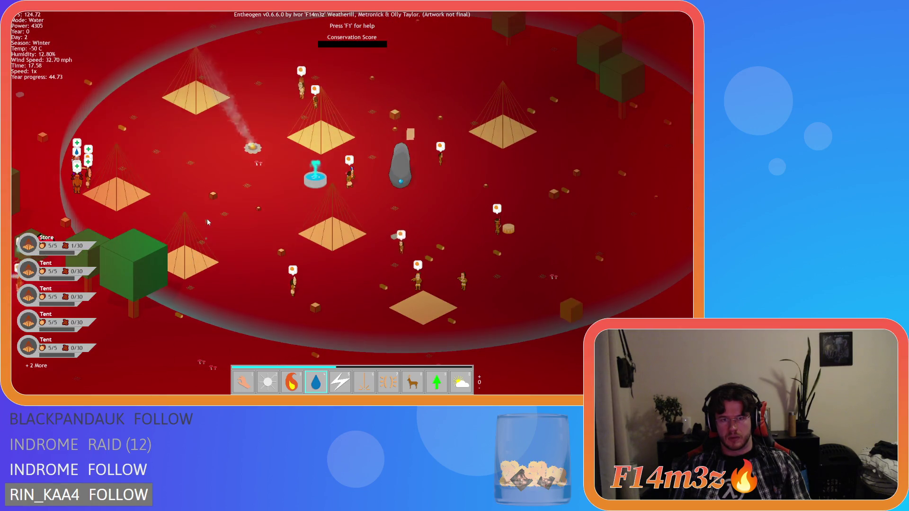
key("d")
key("w")
key("s")
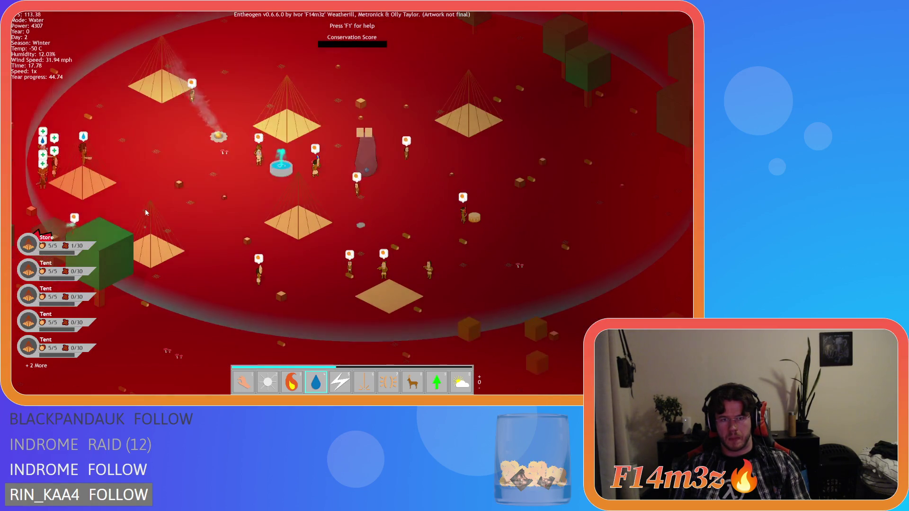
key("s")
key("a")
key("w")
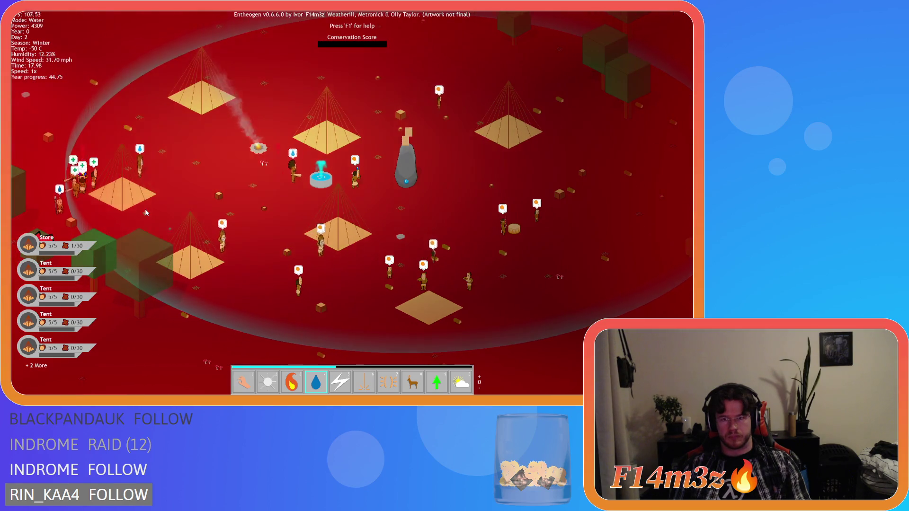
key("d")
key("s")
key("a")
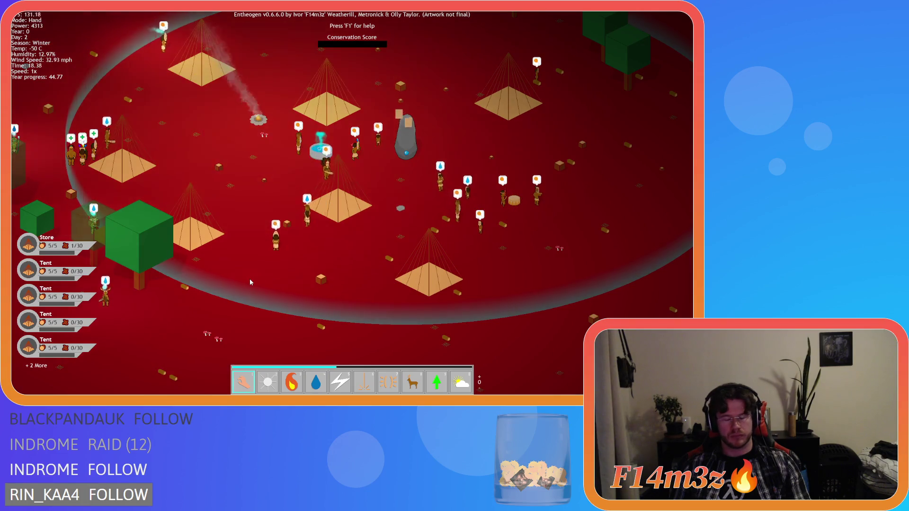
Jump the view to the Store from the left list and switch back to the Hand power
key("w")
key("d")
key("a")
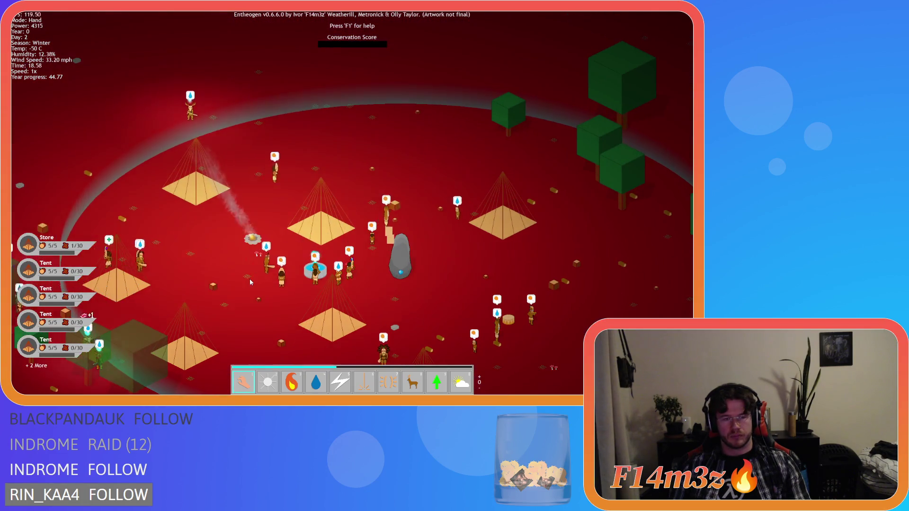
scroll(250, 282, "down", 5)
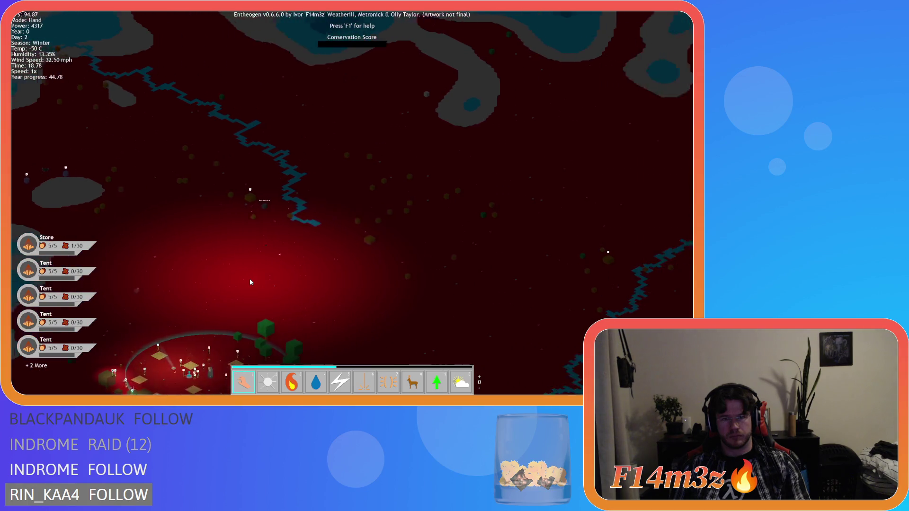
scroll(250, 282, "up", 5)
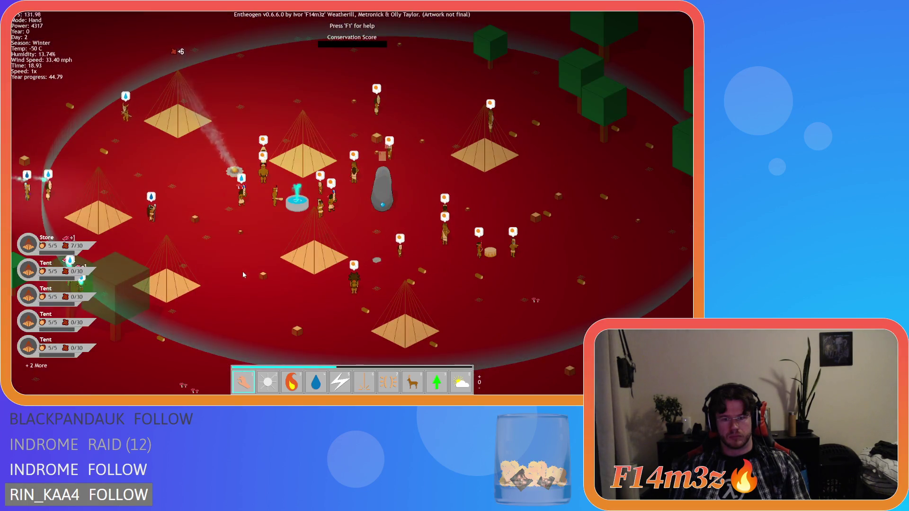
key("7")
key("8")
key("w")
key("a")
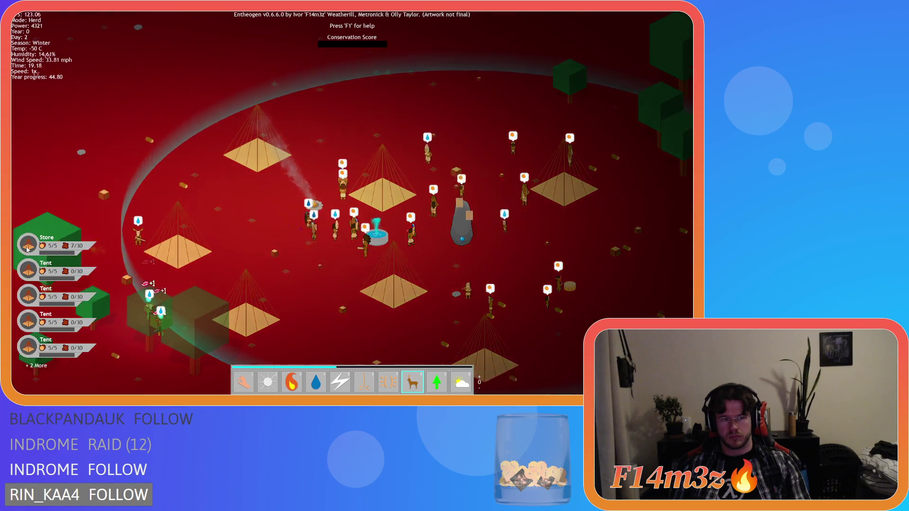
left_click(27, 249)
key("1")
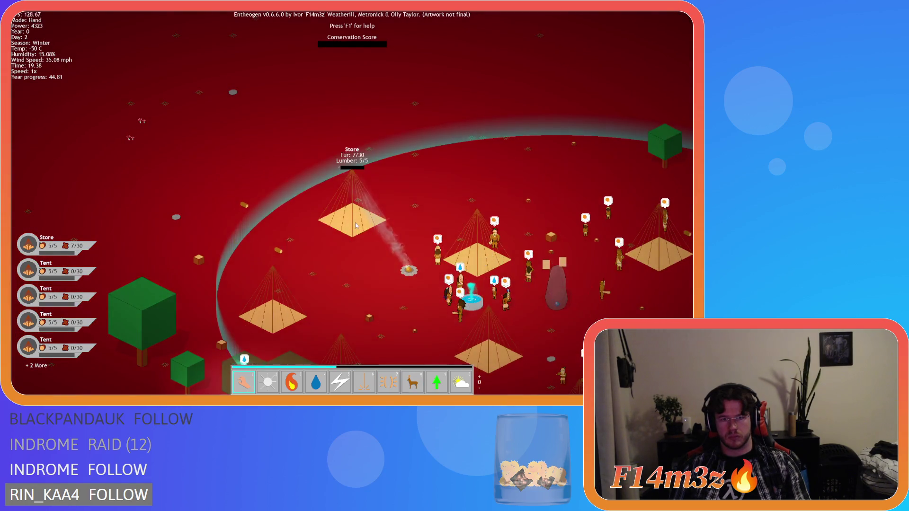
Drag fur cubes onto the Store until it holds 30/30 fur
key("d")
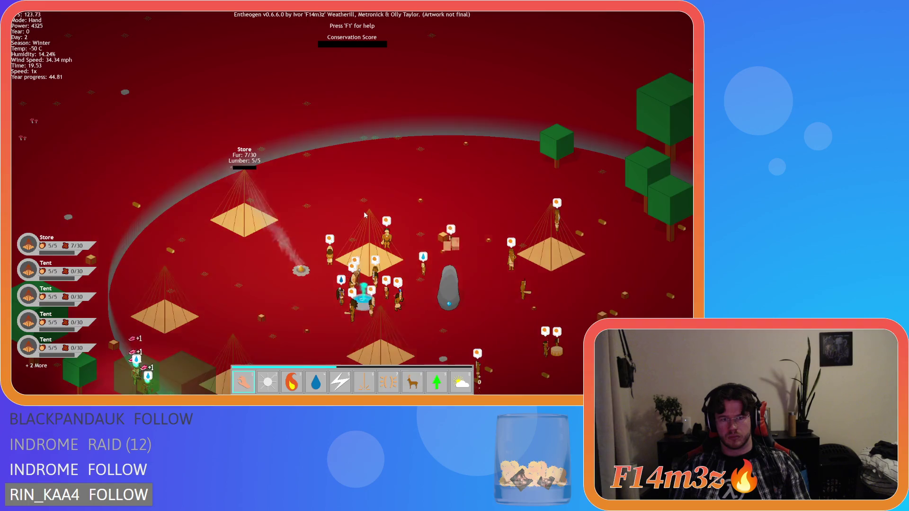
key("w")
key("8")
key("d")
key("s")
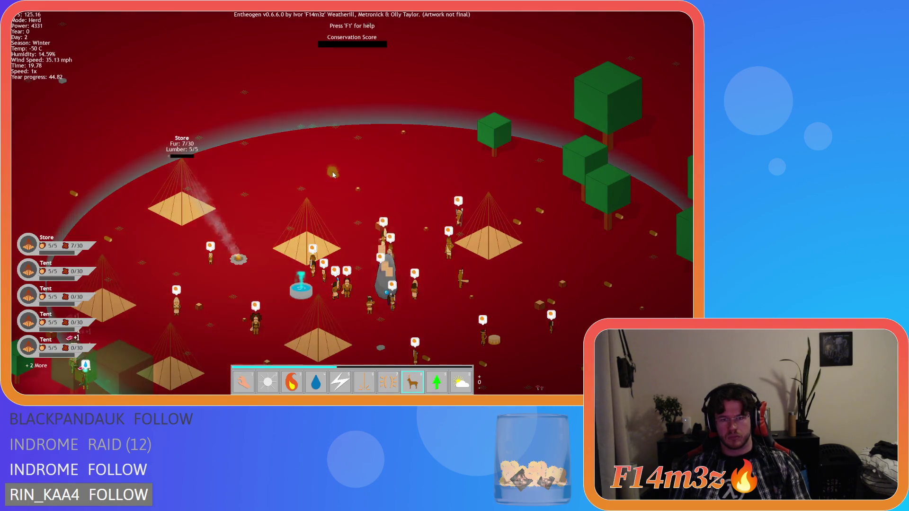
key("1")
left_click_drag(440, 159, 182, 207)
mouse_move(359, 88)
left_mouse_down()
mouse_move(347, 131)
mouse_move(294, 122)
mouse_move(229, 187)
mouse_move(182, 208)
left_mouse_up()
key("d")
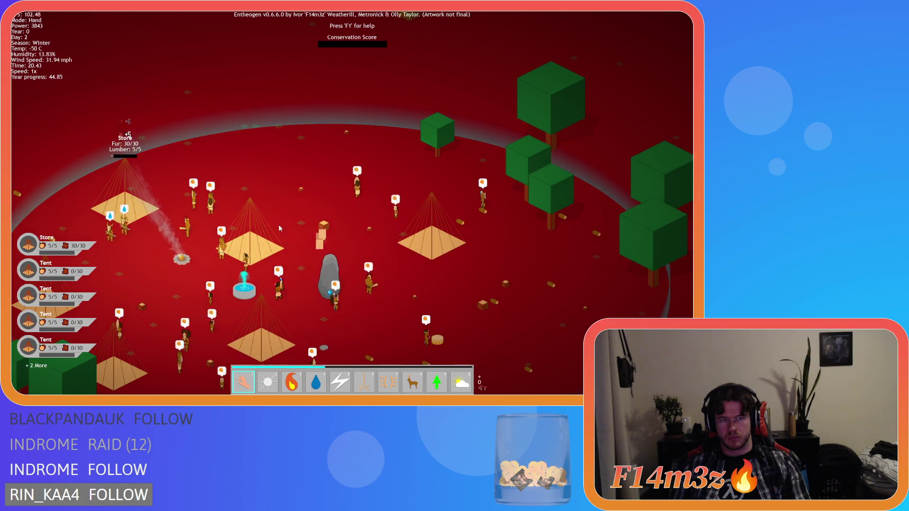
scroll(278, 228, "down", 5)
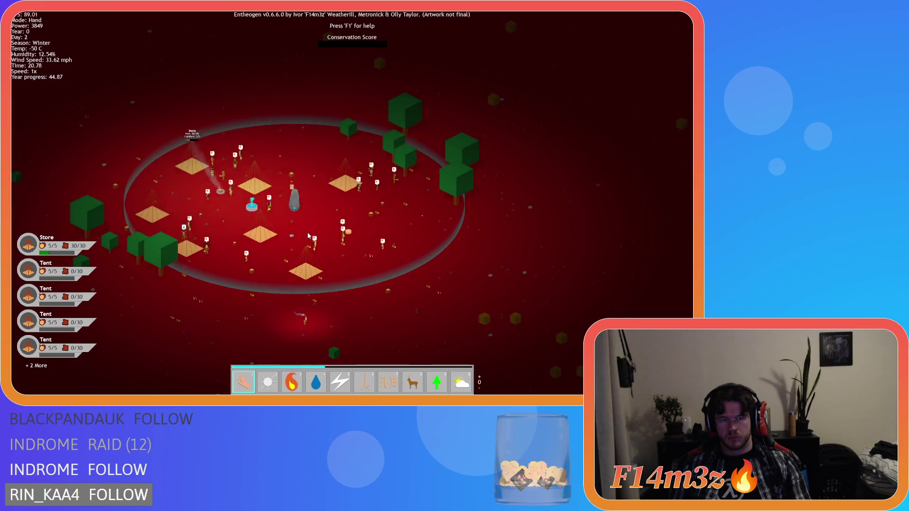
scroll(308, 234, "up", 5)
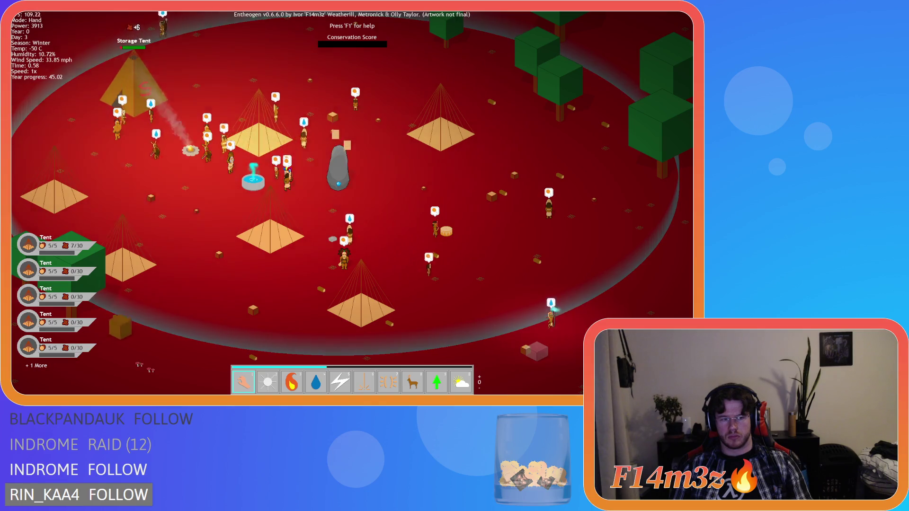
Speed the game up to 8x and glance at the tribe overview
key("w")
key("a")
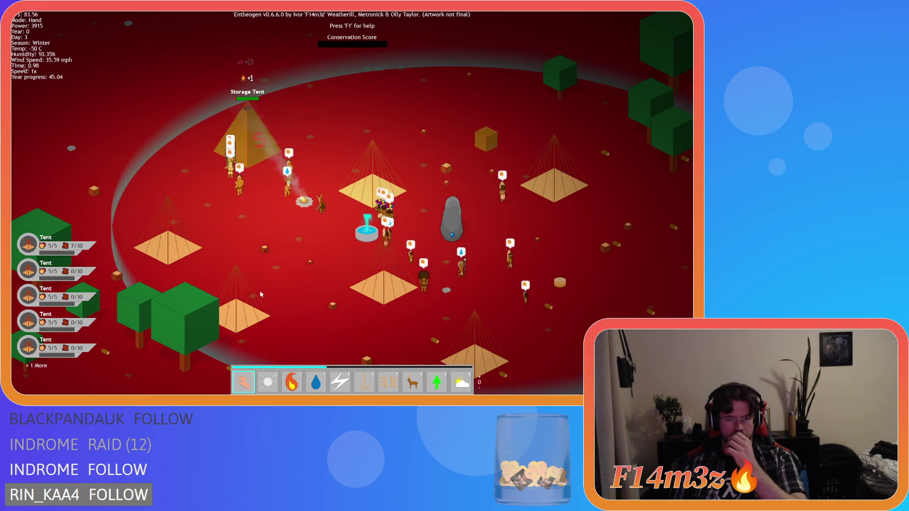
key("equal")
key("equal")
key("equal")
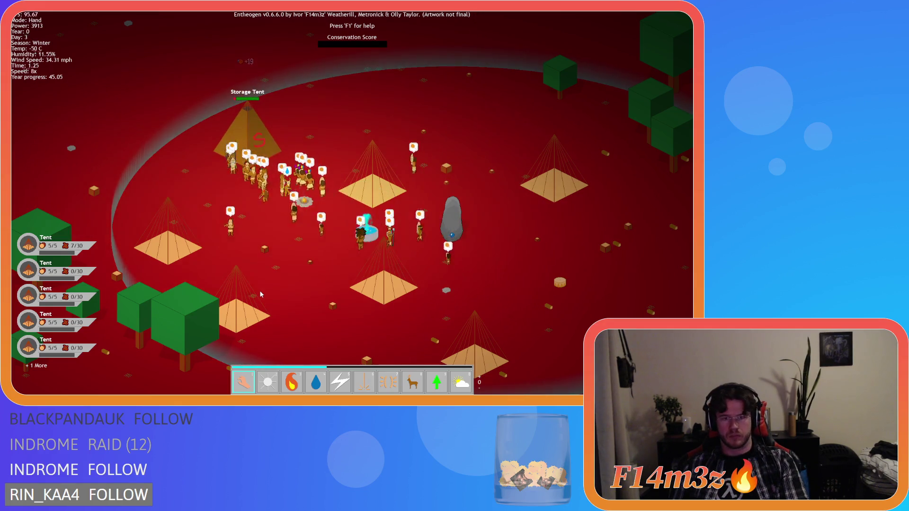
key("t")
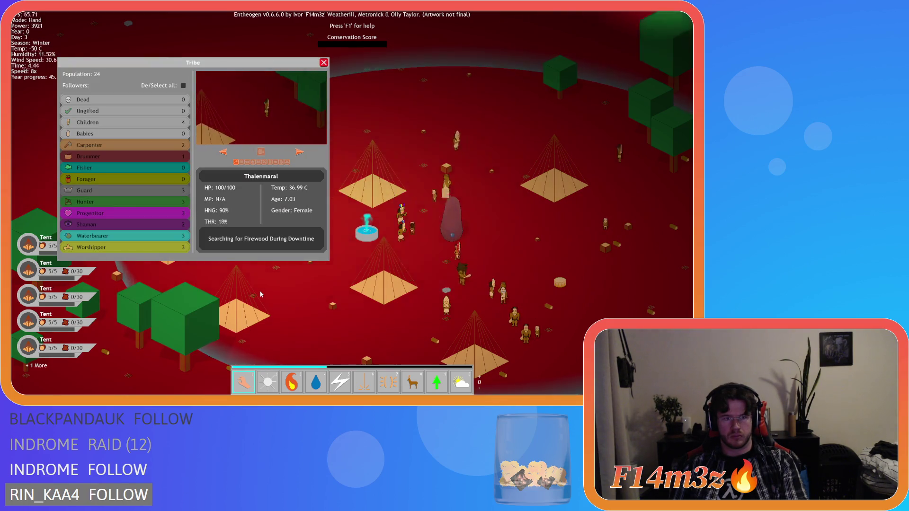
key("t")
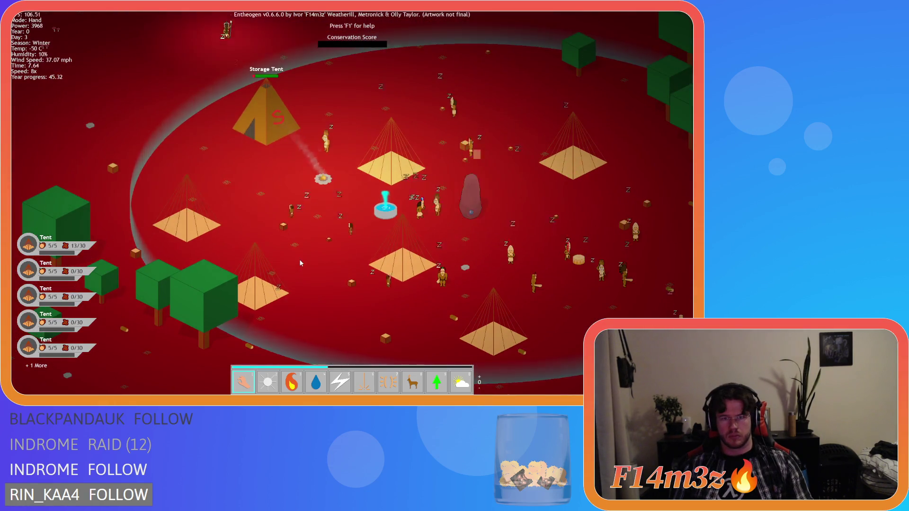
Survey the river area beyond the village and switch the powers to Entheogen mode
scroll(300, 263, "down", 8)
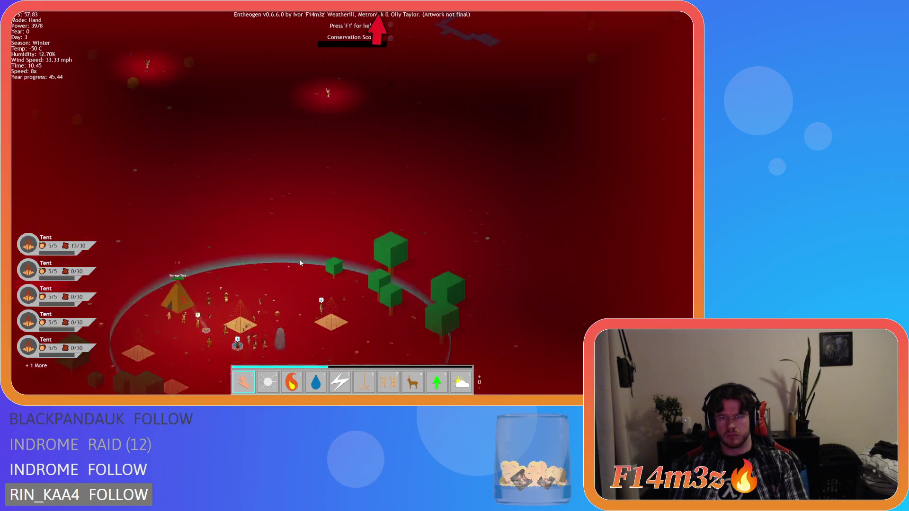
key("w")
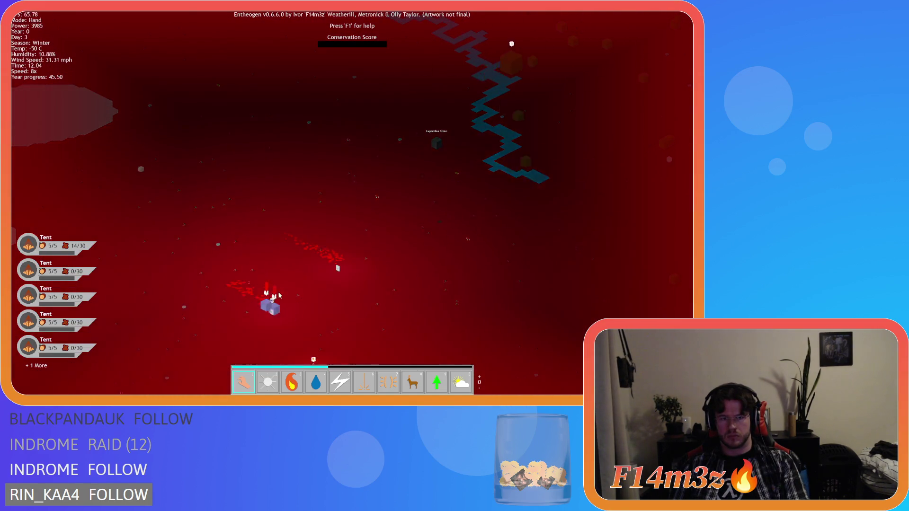
key("s")
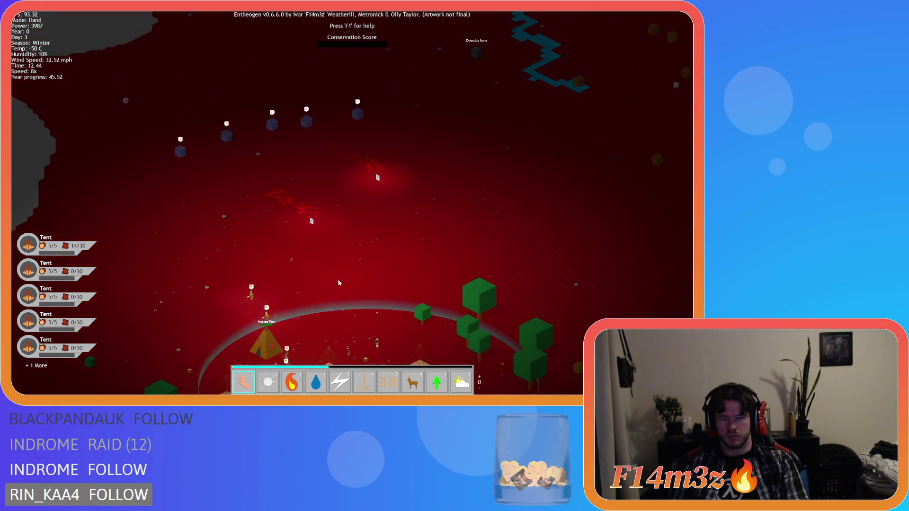
scroll(304, 266, "up", 5)
key("s")
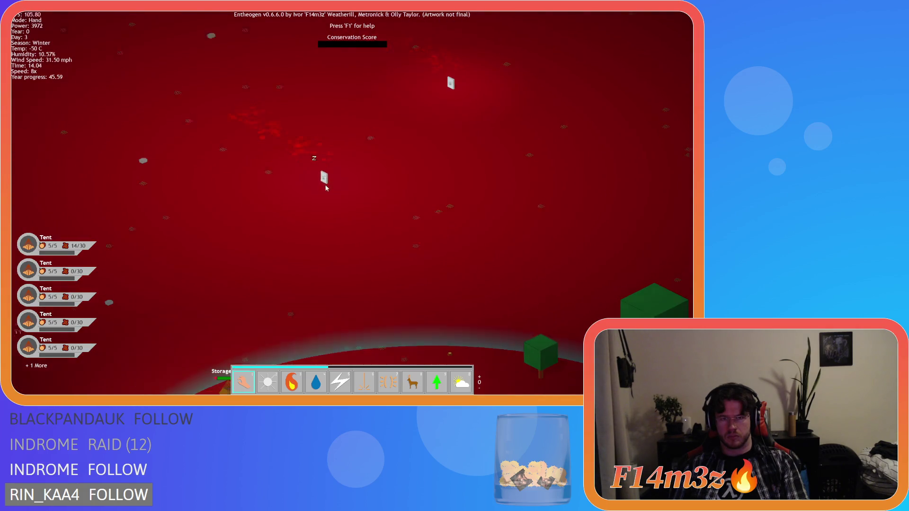
key("s")
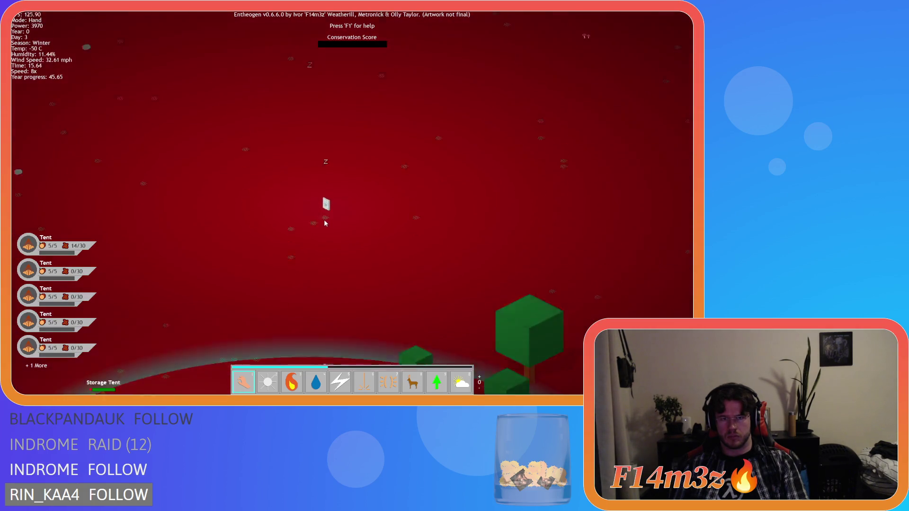
key("s")
key("Tab")
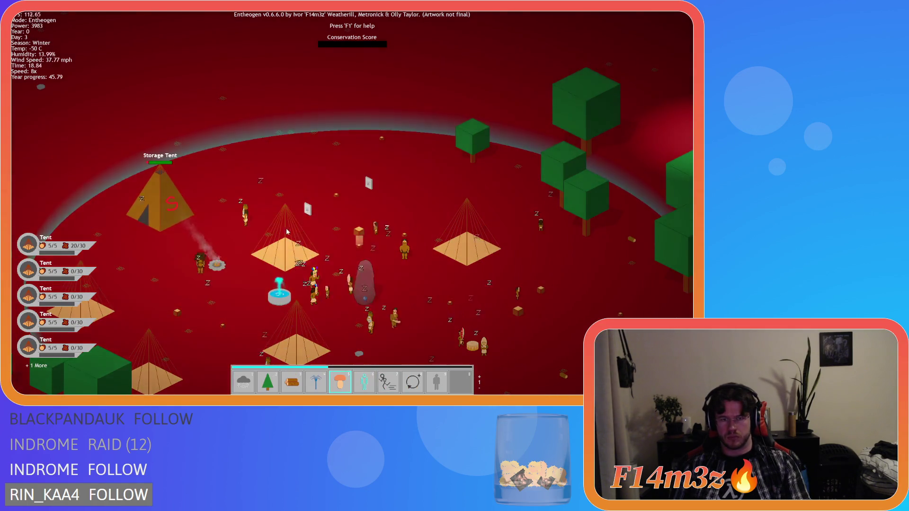
Use the Resurrection power to grow two green sprouts on the village field
key("s")
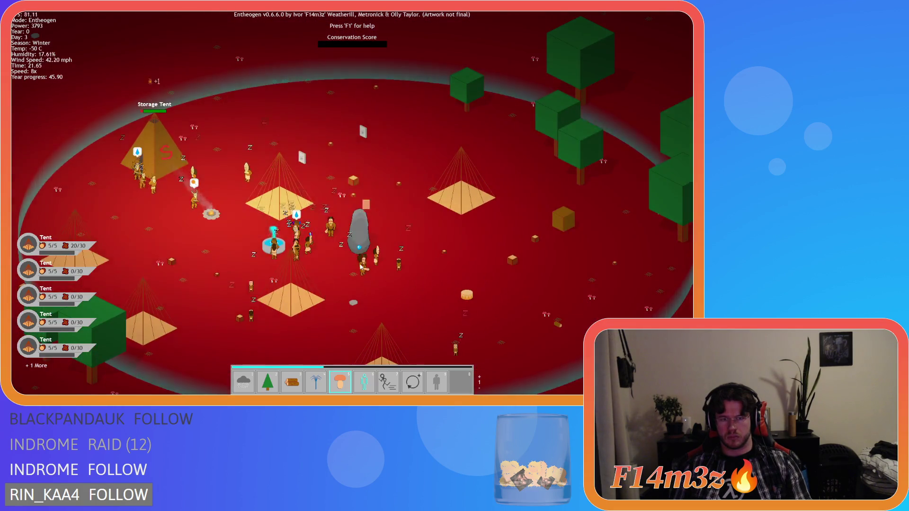
key("d")
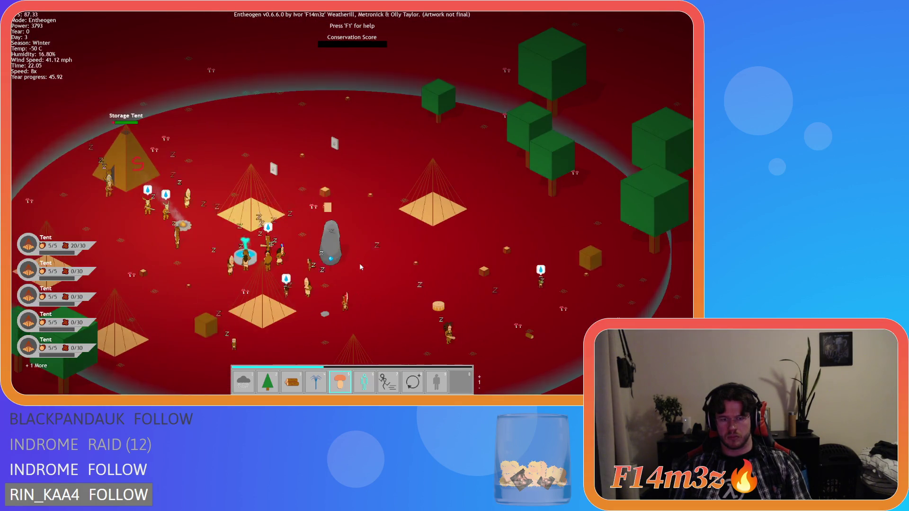
key("Tab")
key("9")
left_click(360, 265)
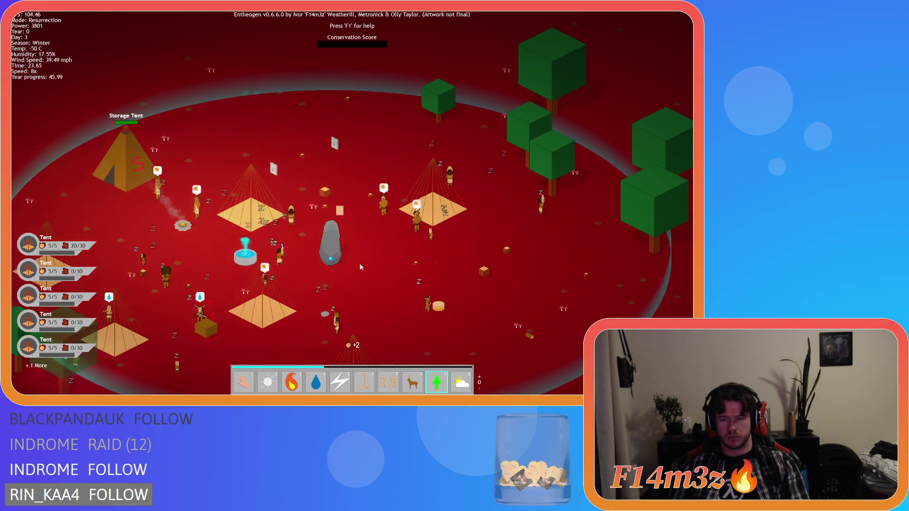
left_click(290, 182)
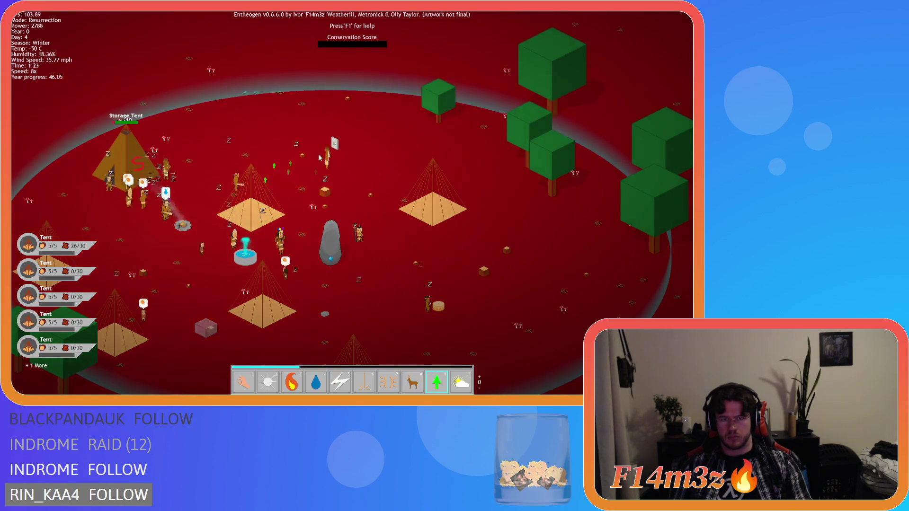
Ready the Water power and scan the village for villagers in trouble
key("1")
key("a")
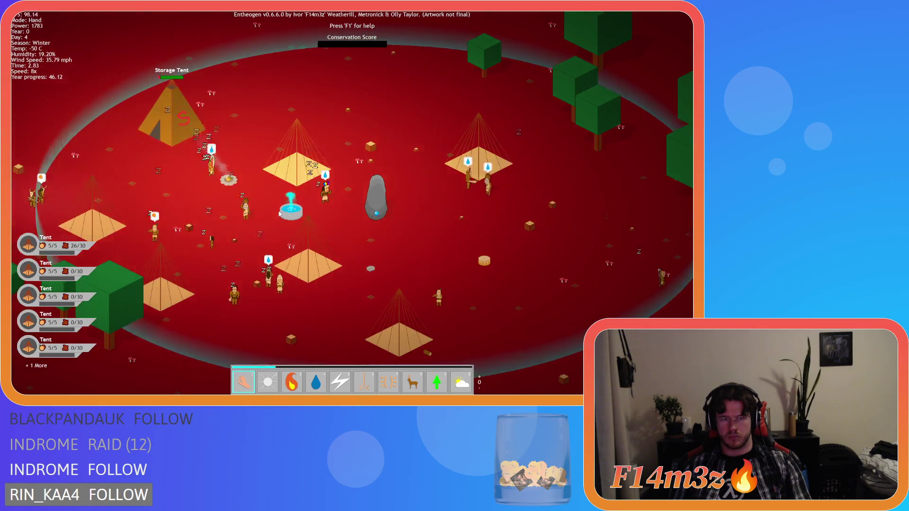
key("a")
key("w")
key("4")
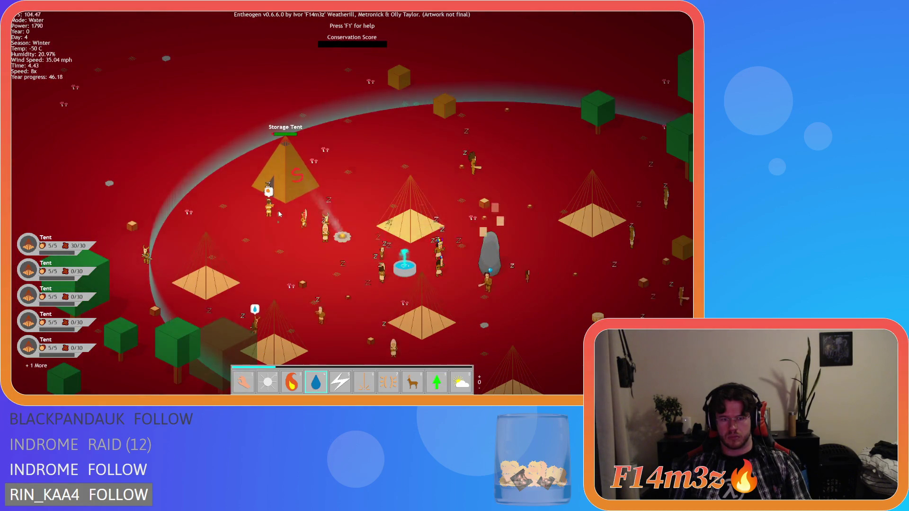
key("d")
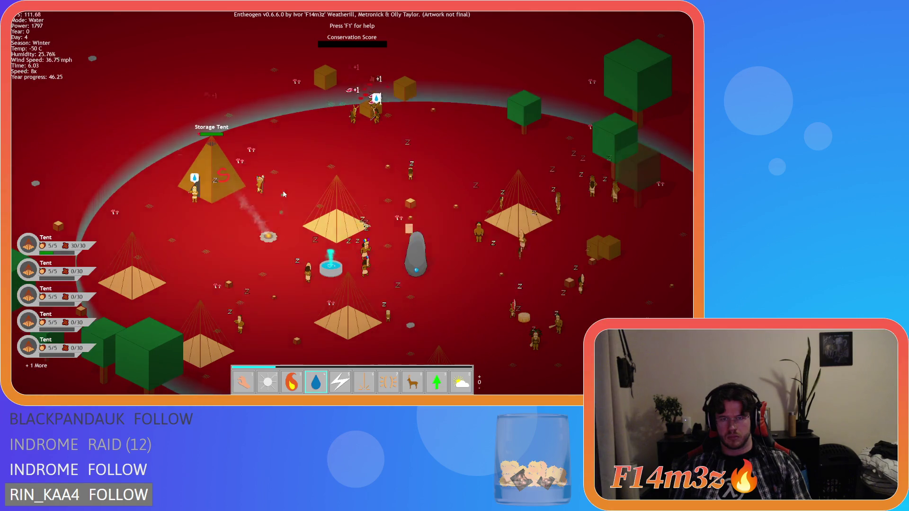
key("s")
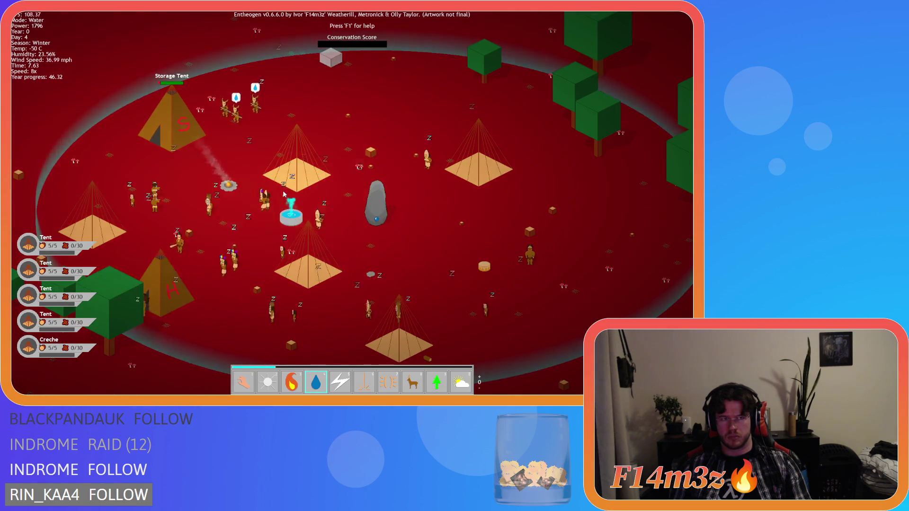
key("a")
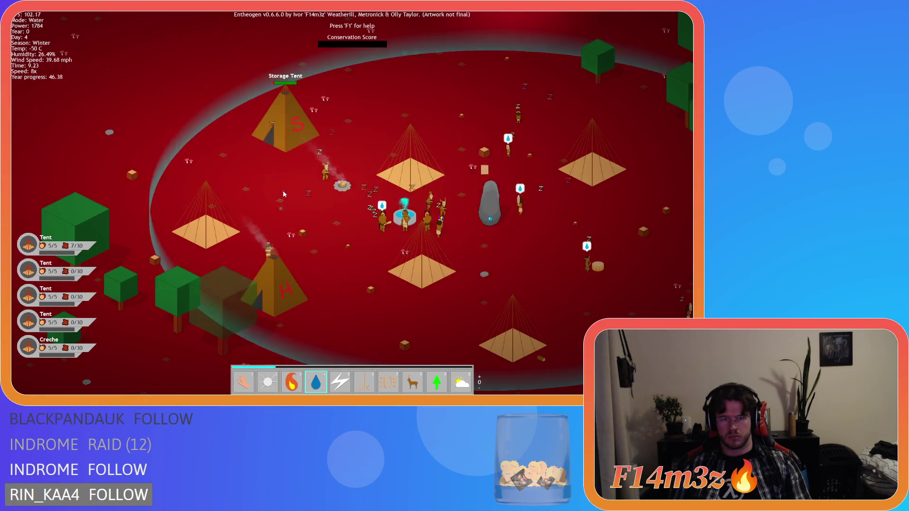
key("w")
key("d")
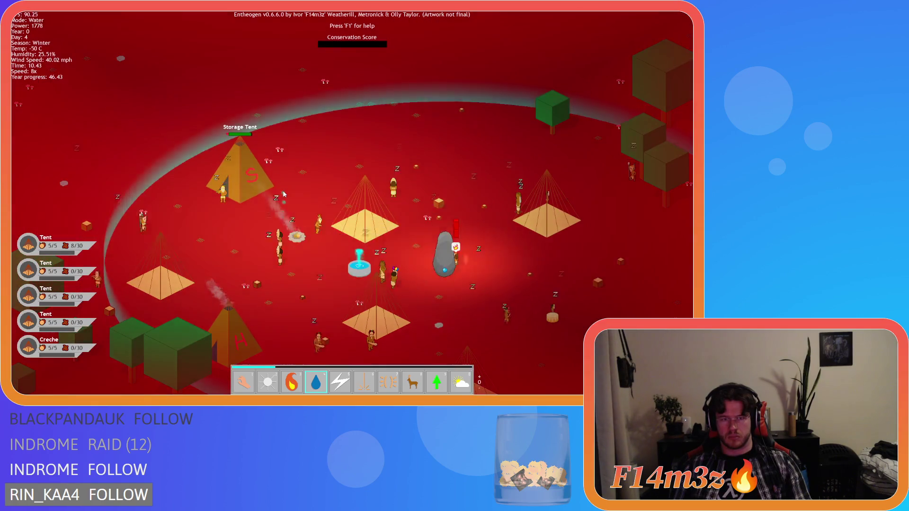
key("a")
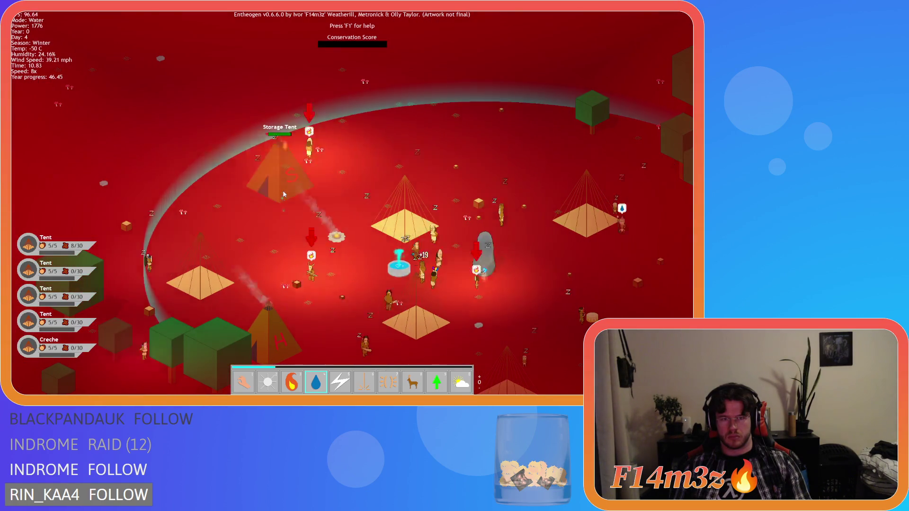
key("s")
key("d")
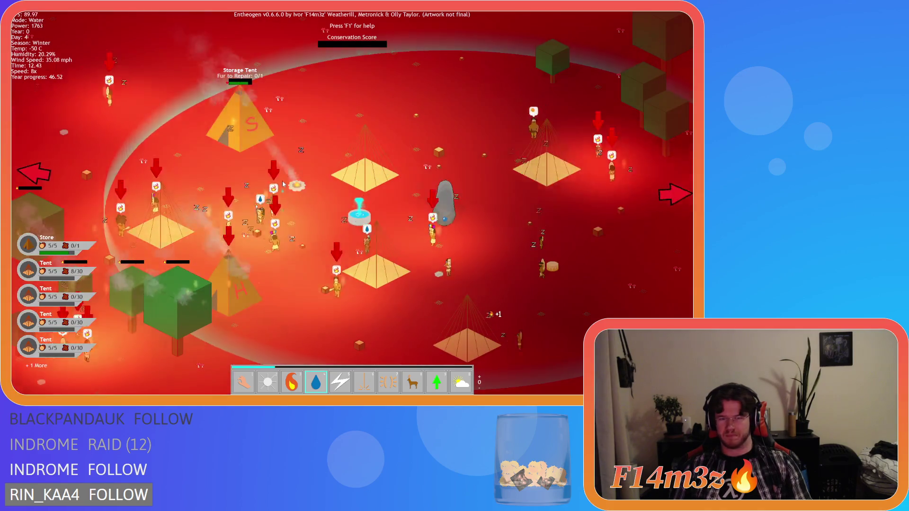
Splash water on burning villagers and the fire by the Storage Tent
key("a")
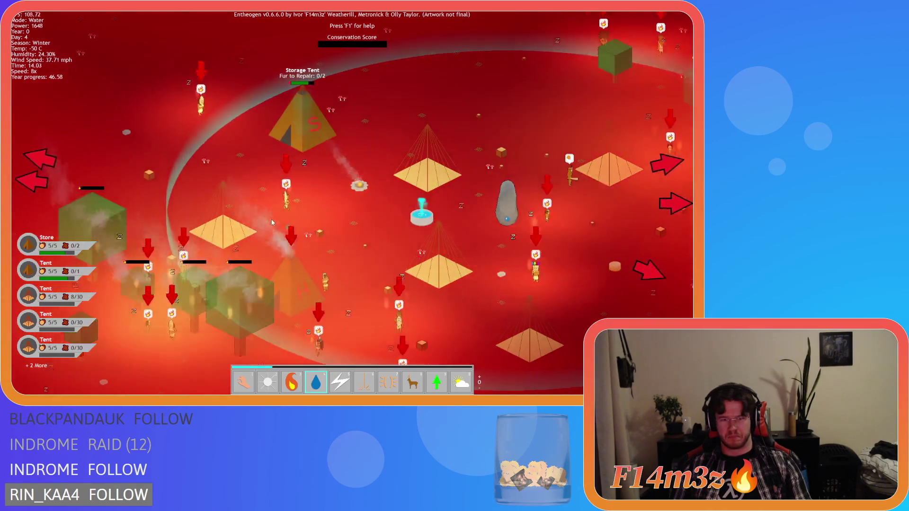
key("s")
key("d")
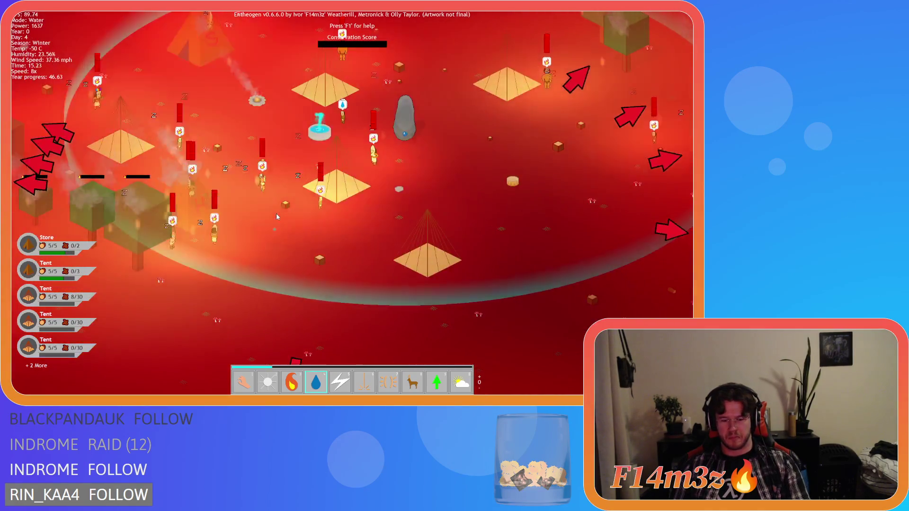
left_click(276, 216)
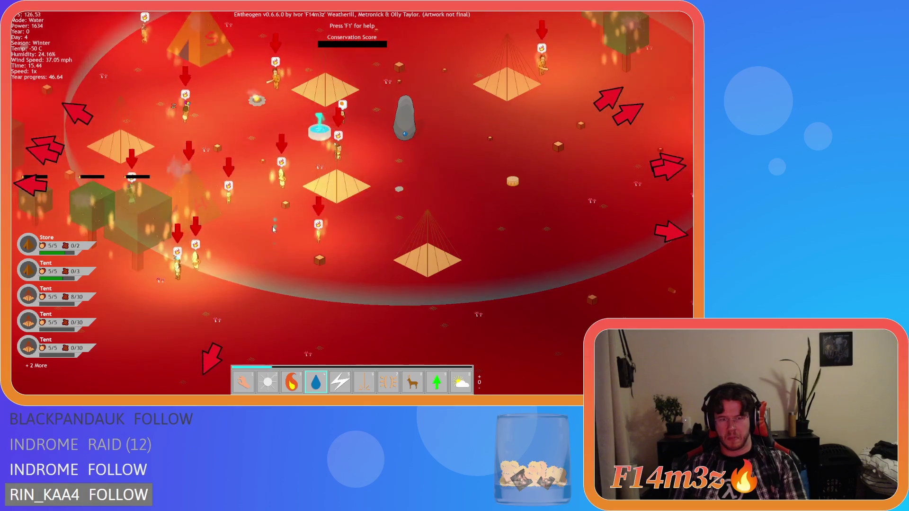
key("w")
key("a")
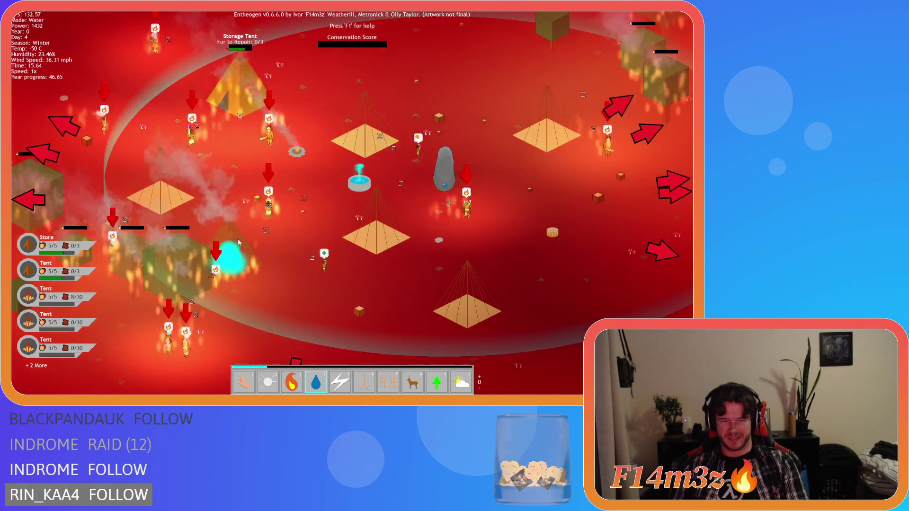
left_click(269, 190)
key("w")
key("a")
left_click(208, 137)
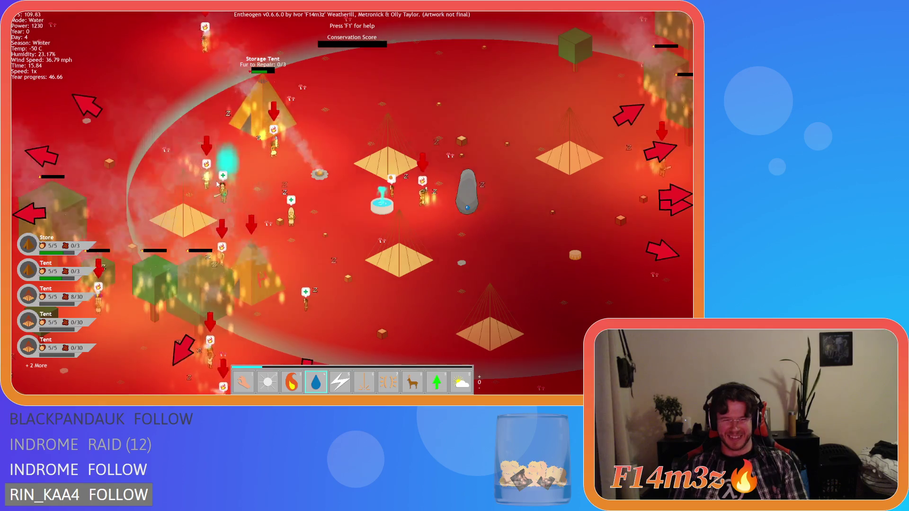
key("d")
key("s")
key("d")
left_click(202, 203)
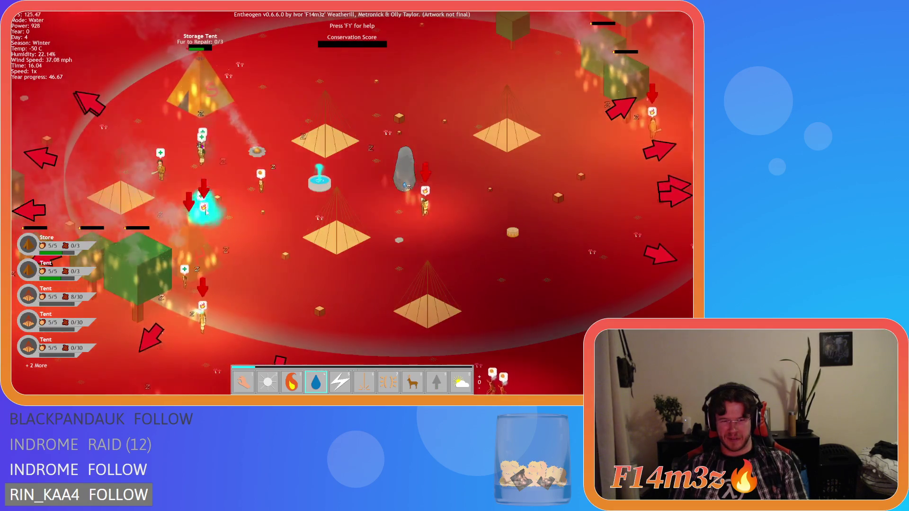
Douse the remaining burning villagers and trees, then restore 8x game speed
key("s")
key("d")
key("w")
key("d")
left_click(412, 173)
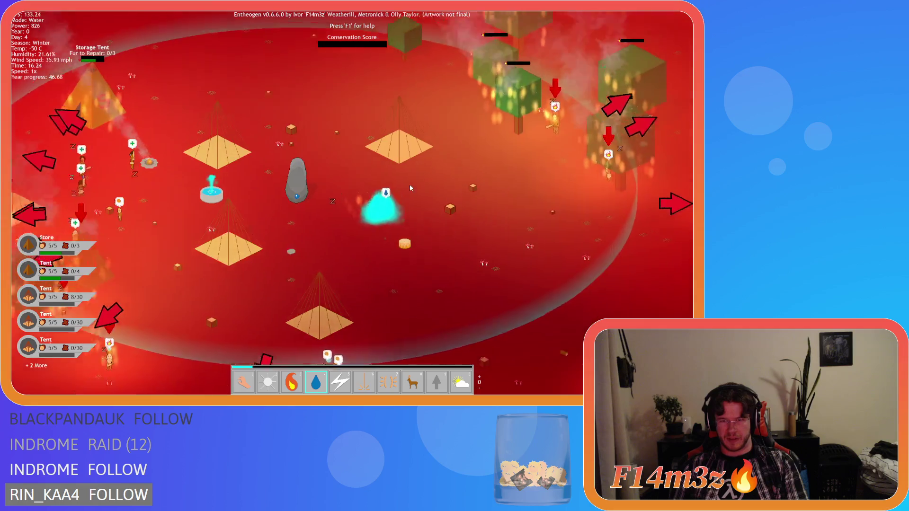
mouse_move(528, 225)
left_mouse_down()
mouse_move(539, 142)
mouse_move(595, 205)
mouse_move(609, 197)
mouse_move(487, 207)
mouse_move(538, 156)
mouse_move(588, 197)
mouse_move(521, 160)
mouse_move(563, 126)
mouse_move(552, 104)
mouse_move(608, 137)
mouse_move(559, 106)
mouse_move(554, 183)
mouse_move(552, 142)
mouse_move(453, 104)
mouse_move(295, 120)
mouse_move(302, 165)
left_mouse_up()
key("w")
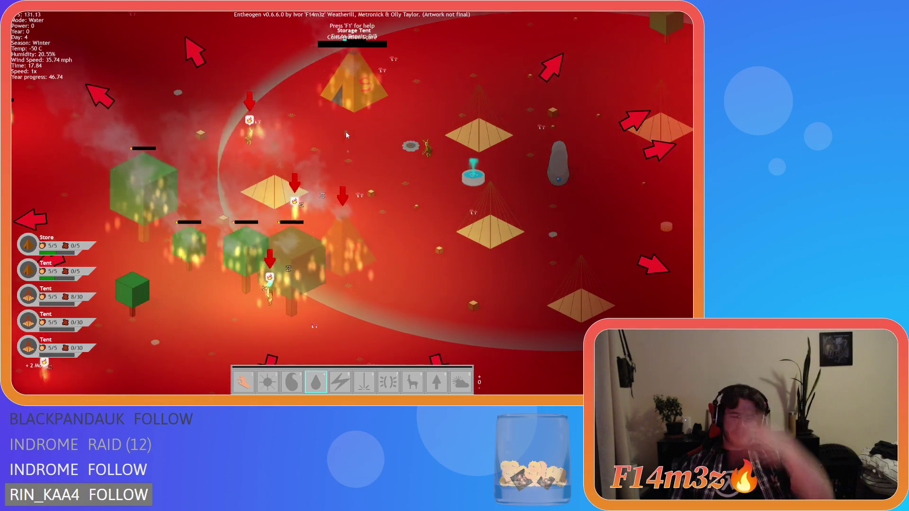
key("plus")
key("d")
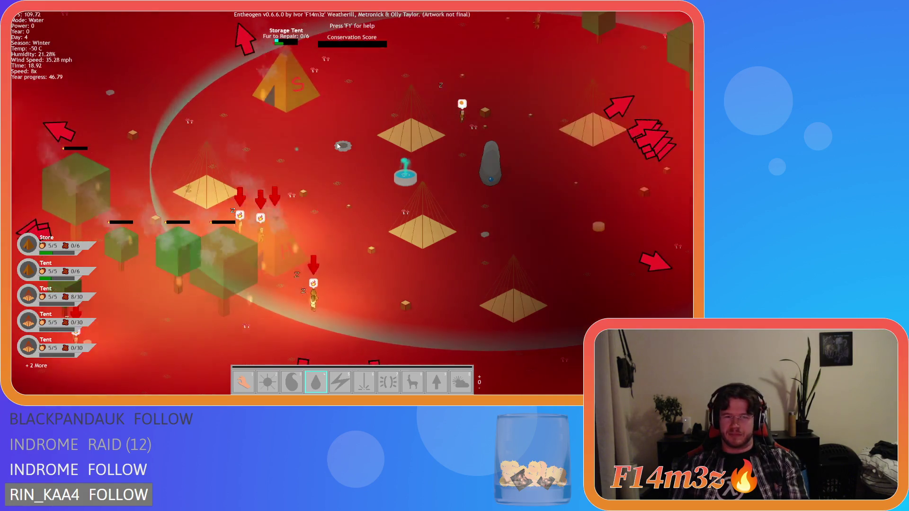
scroll(336, 143, "down", 3)
Pan around the world near the village to locate the last glowing villager
key("w")
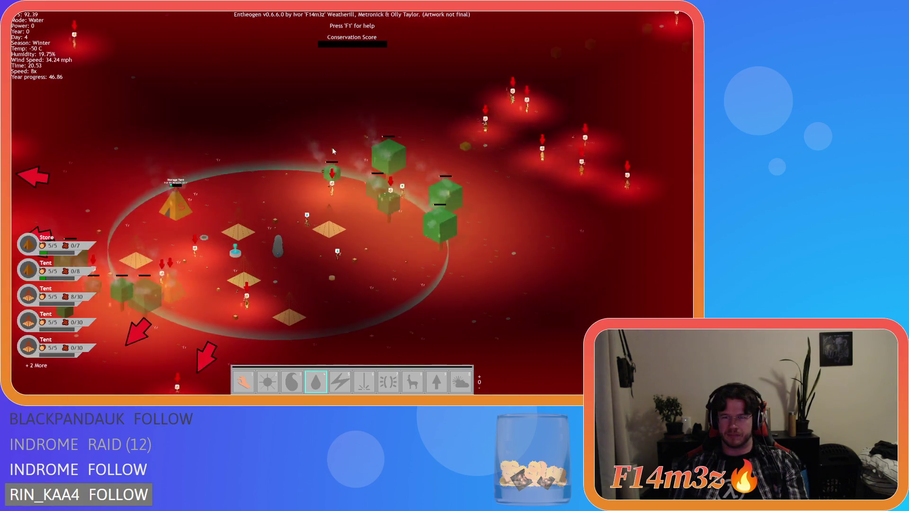
key("a")
key("s")
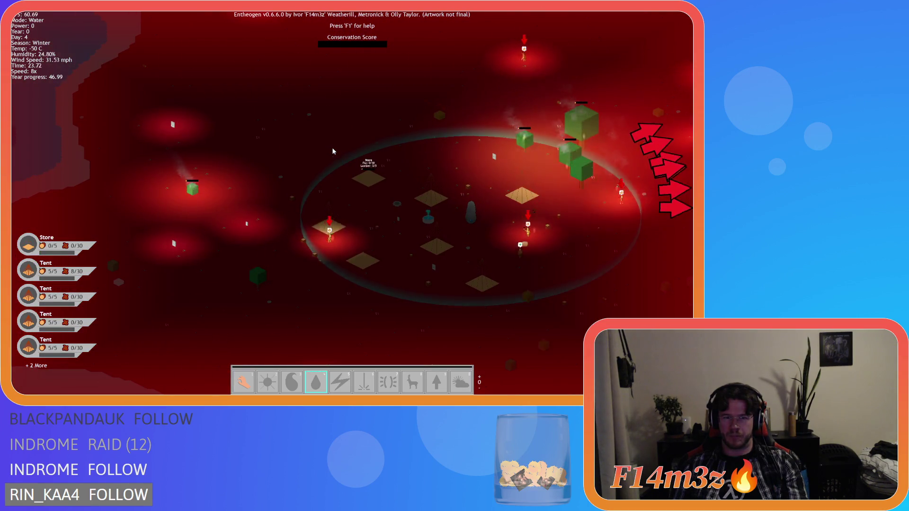
key("d")
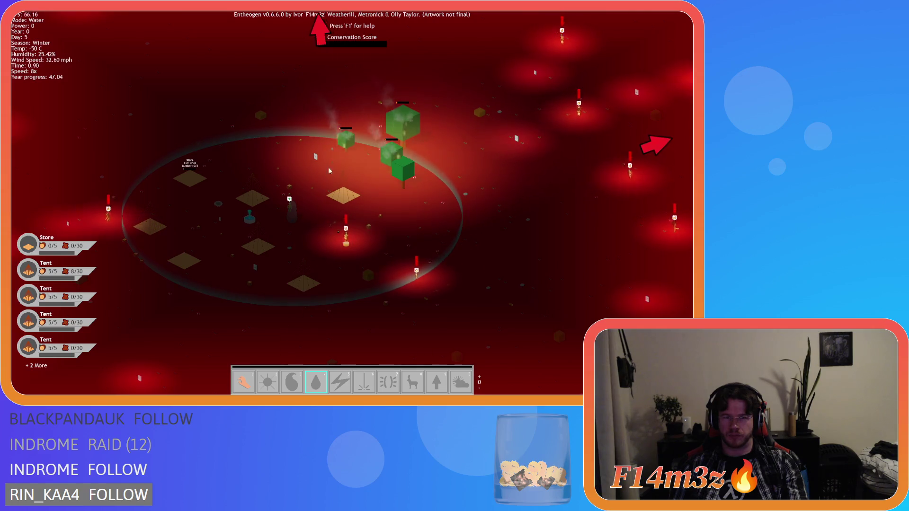
key("d")
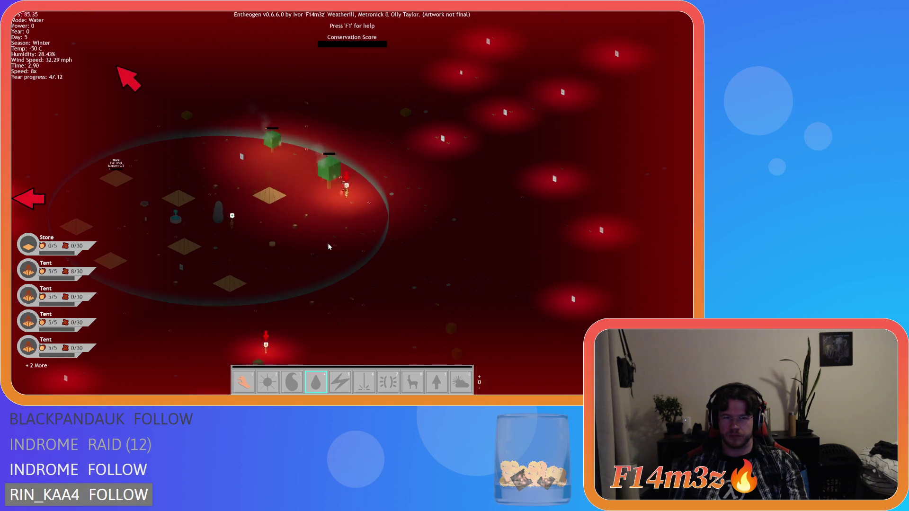
key("a")
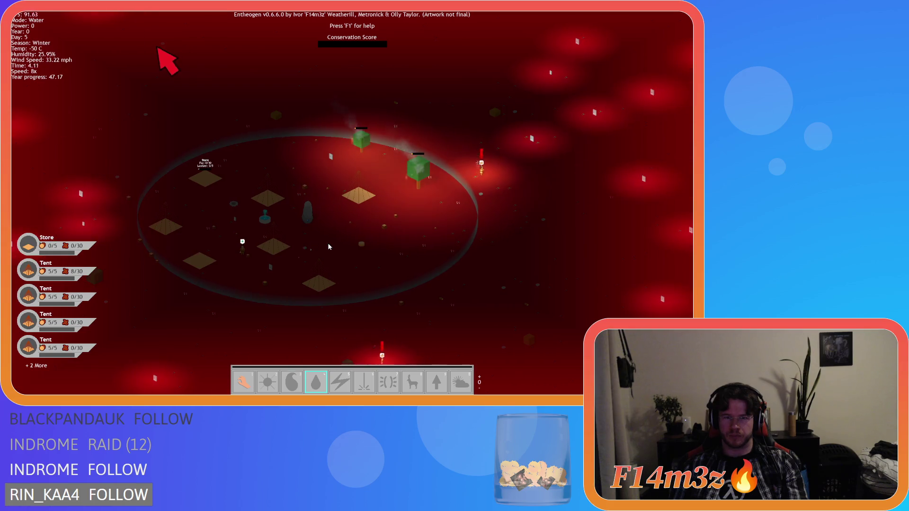
key("w")
key("d")
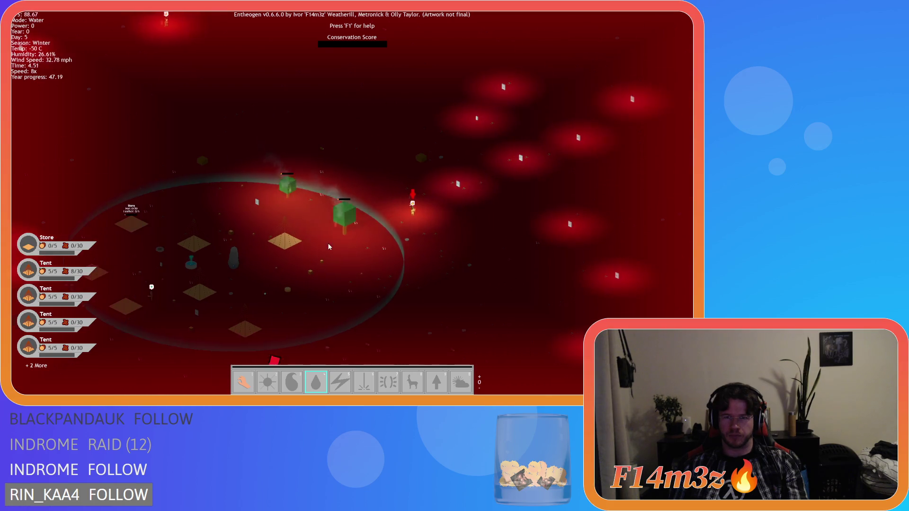
key("a")
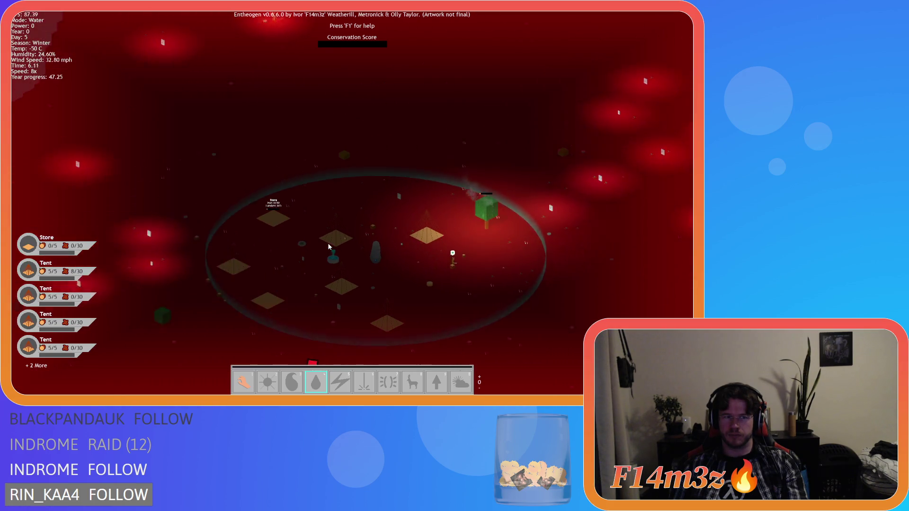
key("s")
key("w")
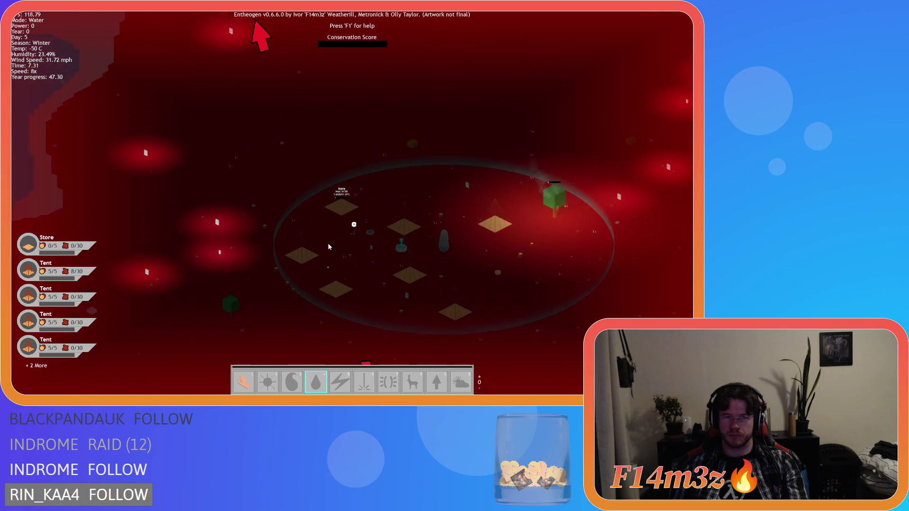
key("s")
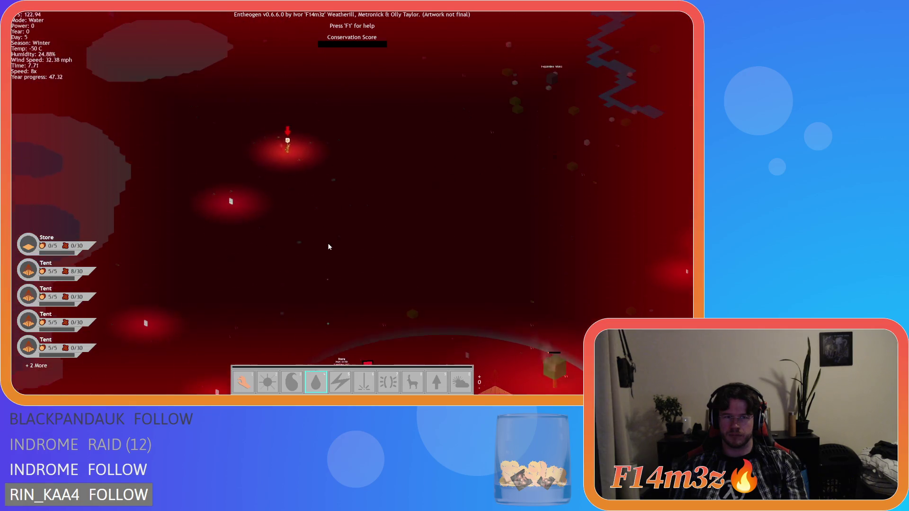
key("w")
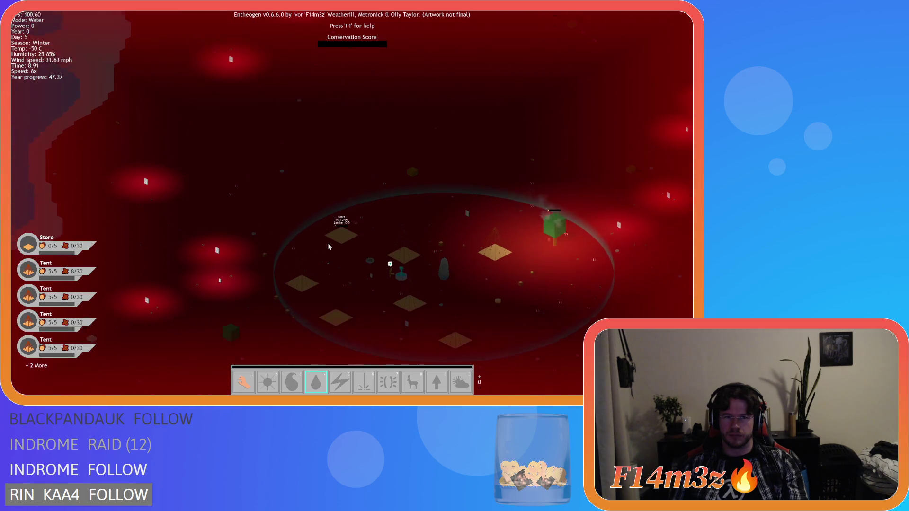
key("w")
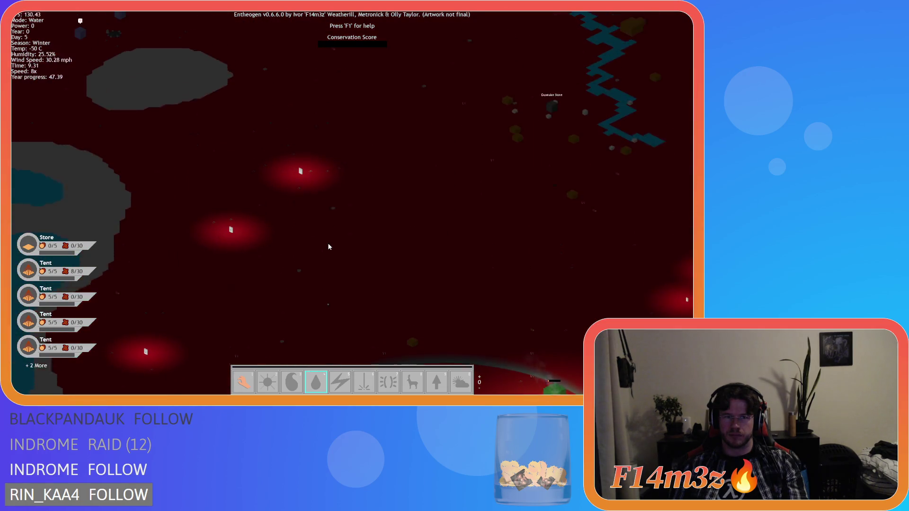
key("s")
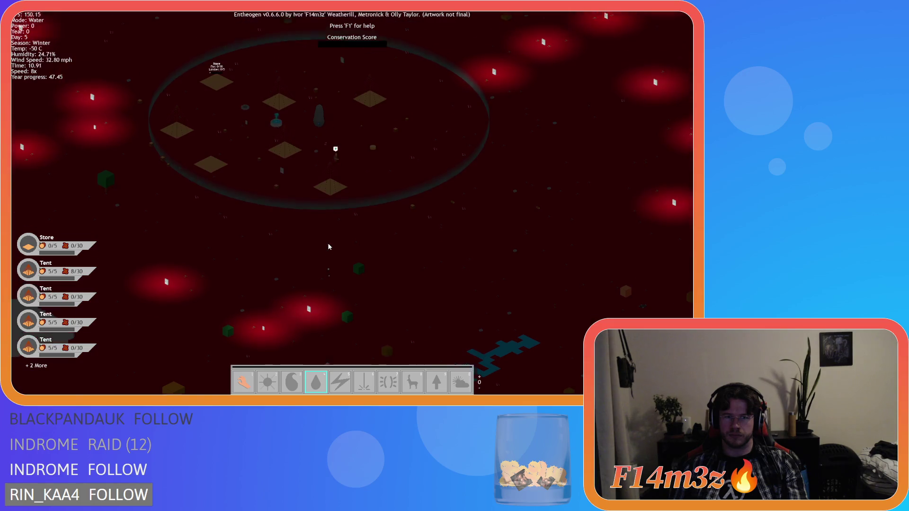
scroll(329, 246, "up", 5)
key("w")
key("a")
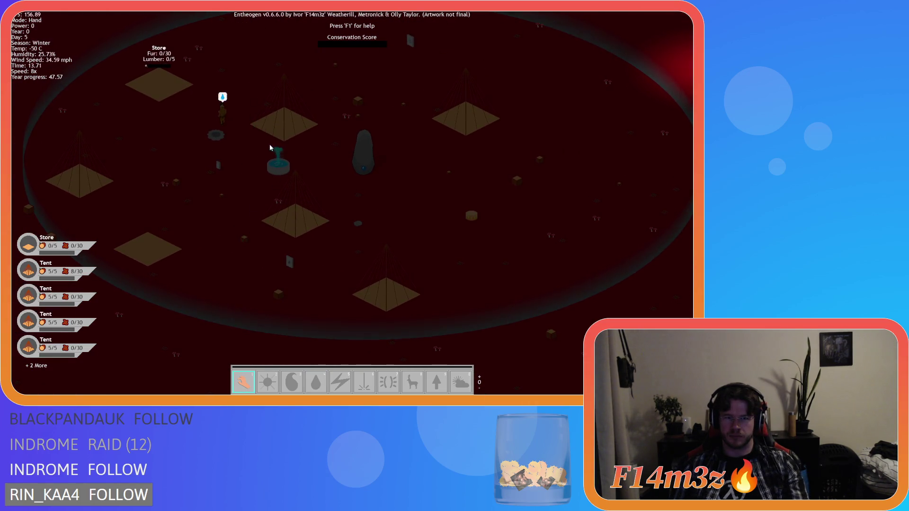
Carry the last glowing villager into the water, ending the tribe with Game Over
mouse_move(222, 114)
left_mouse_down()
mouse_move(244, 130)
mouse_move(239, 162)
mouse_move(217, 158)
mouse_move(256, 302)
left_mouse_up()
scroll(240, 163, "down", 3)
key("s")
key("a")
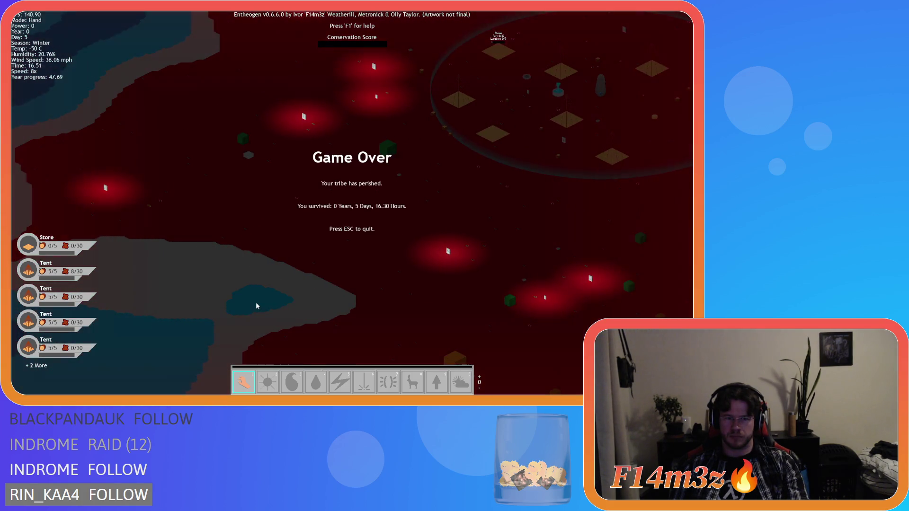
key("d")
key("w")
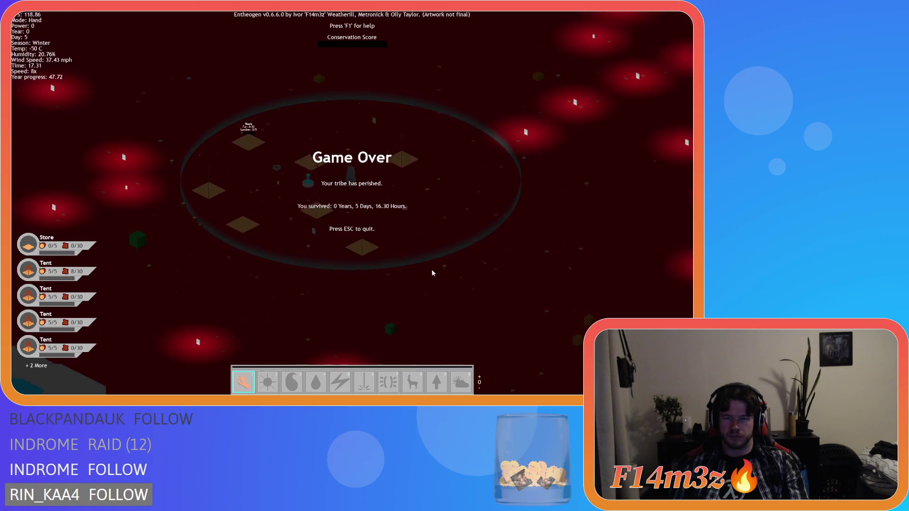
key("d")
key("w")
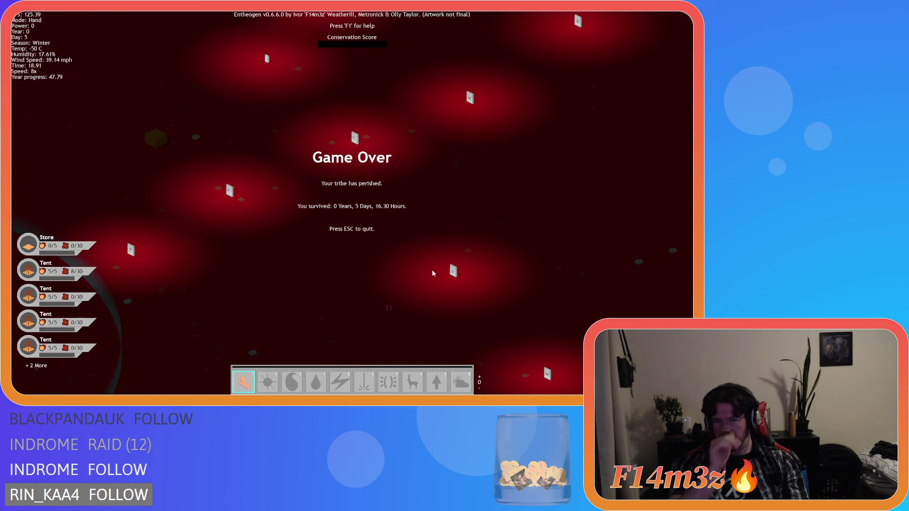
key("d")
key("w")
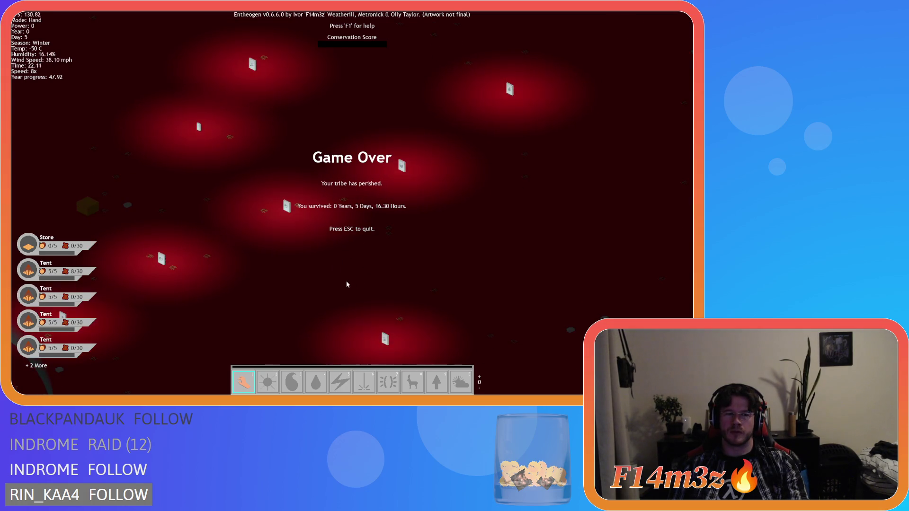
key("a")
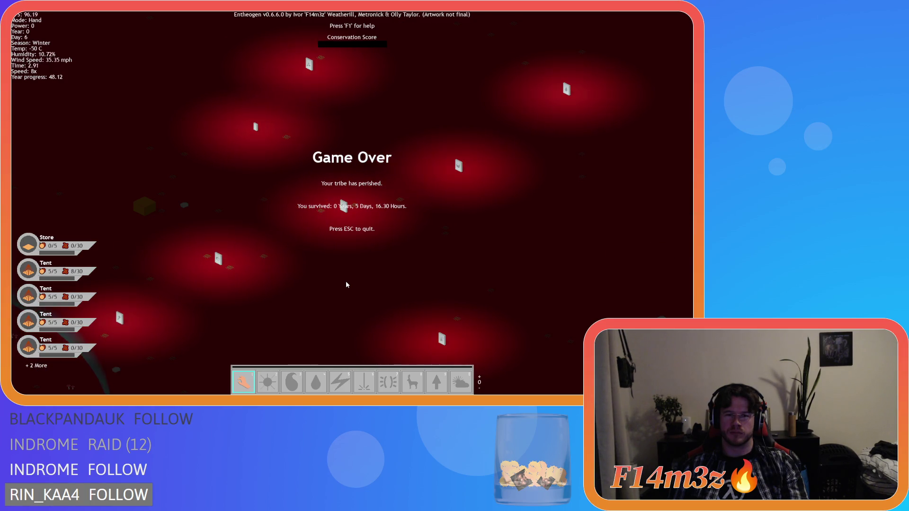
key("w")
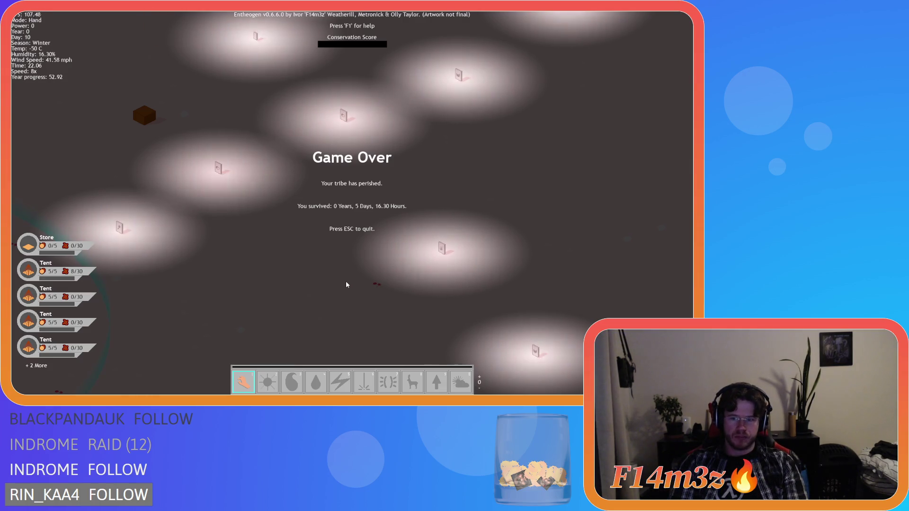
key("w")
key("a")
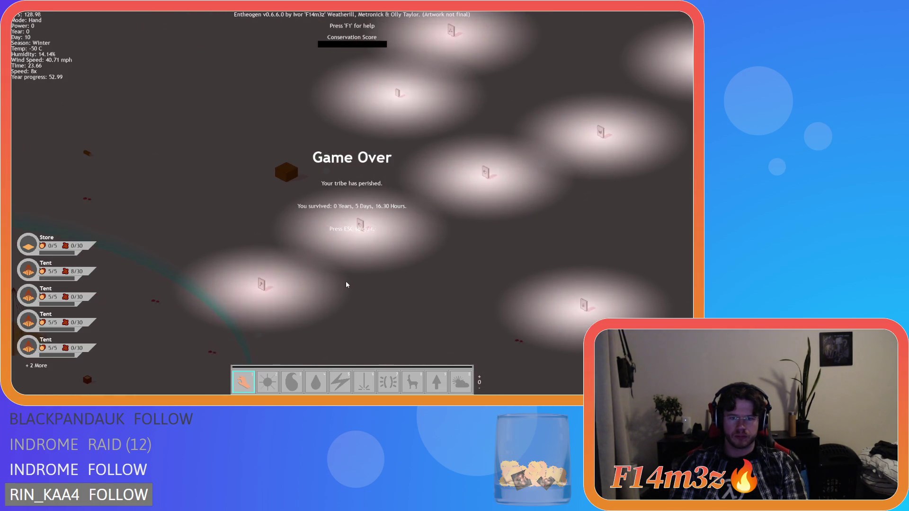
key("d")
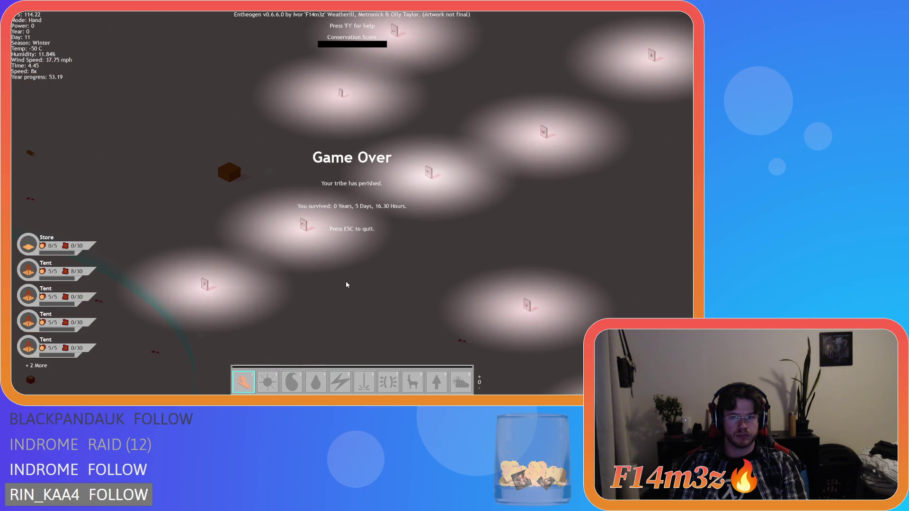
key("d")
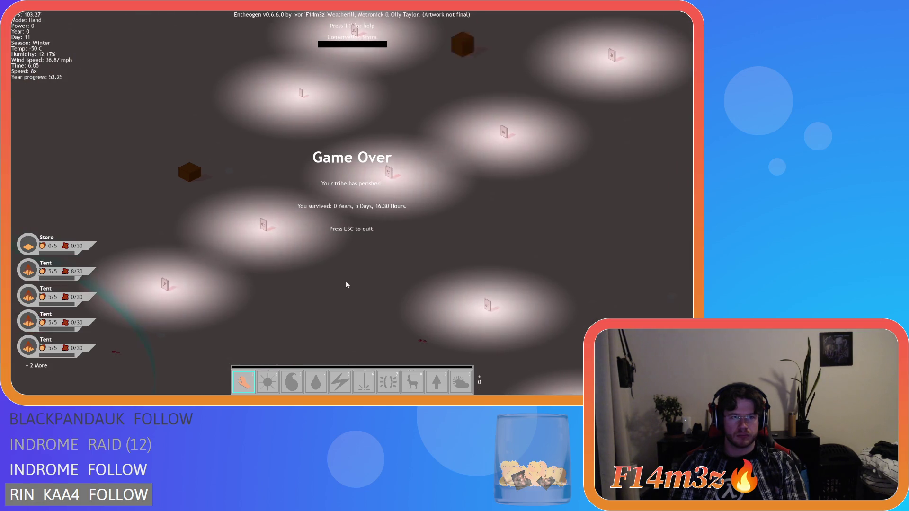
key("w")
key("d")
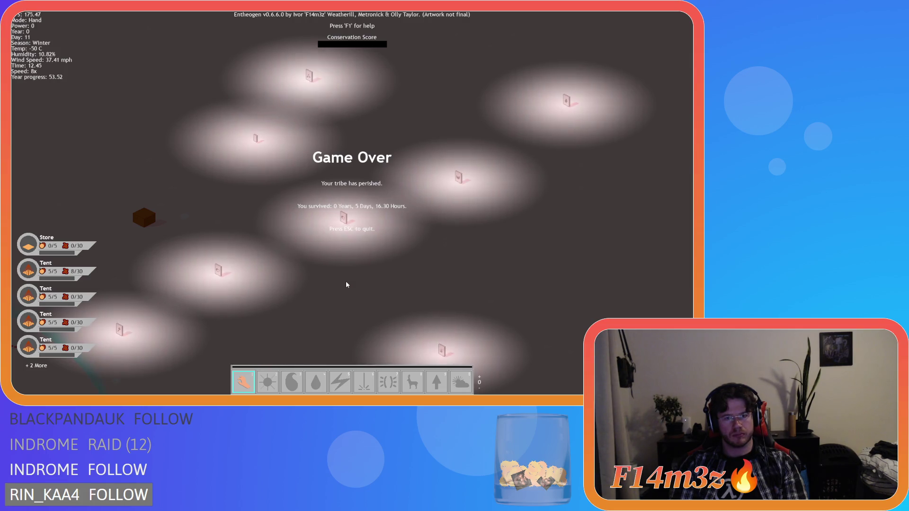
key("s")
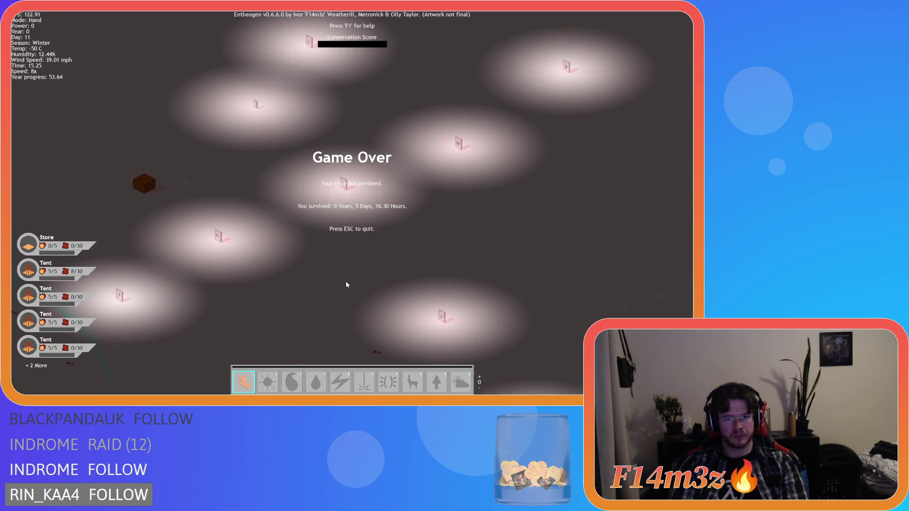
key("a")
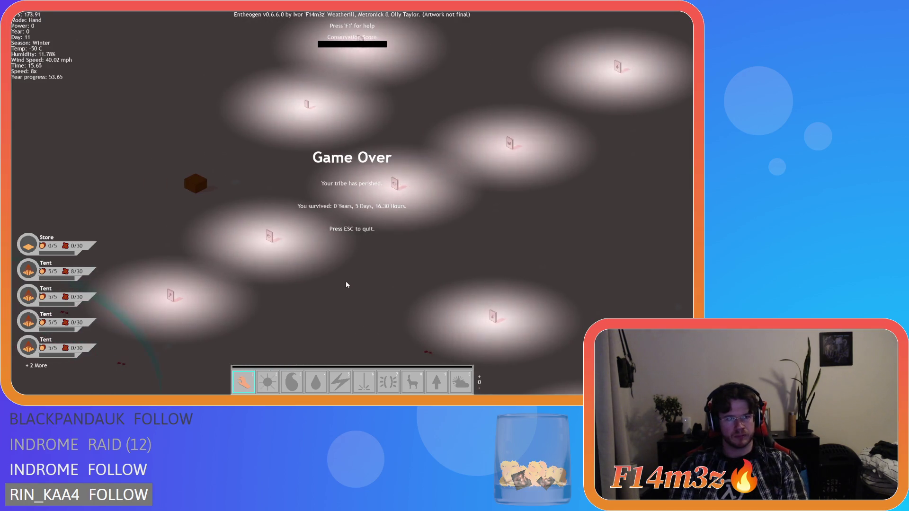
key("w")
key("s")
key("a")
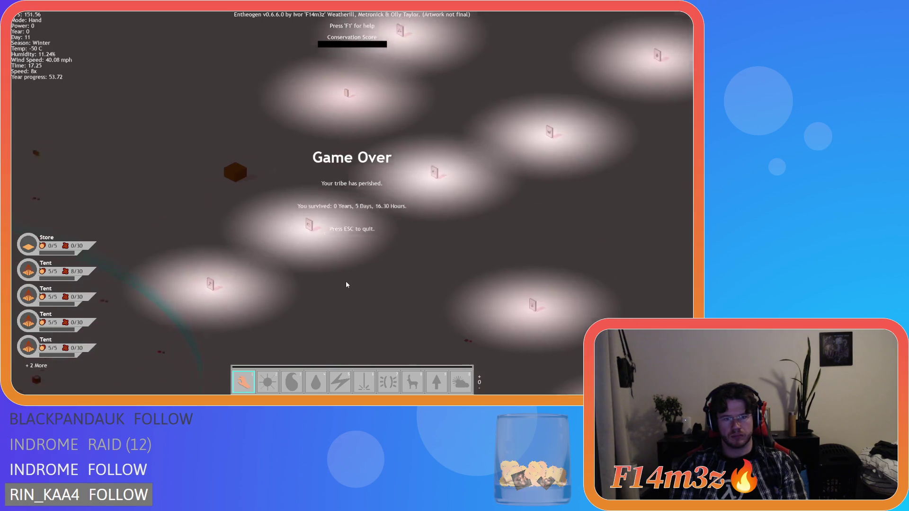
key("d")
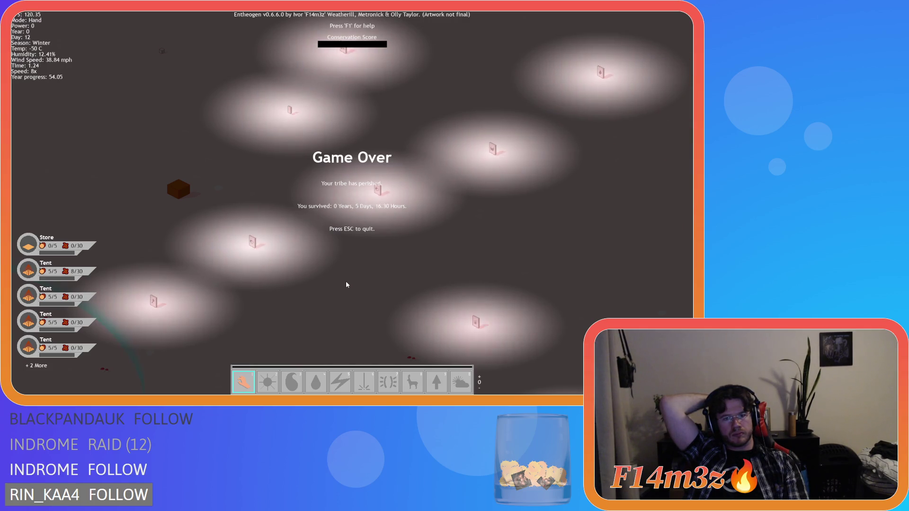
key("s")
key("w")
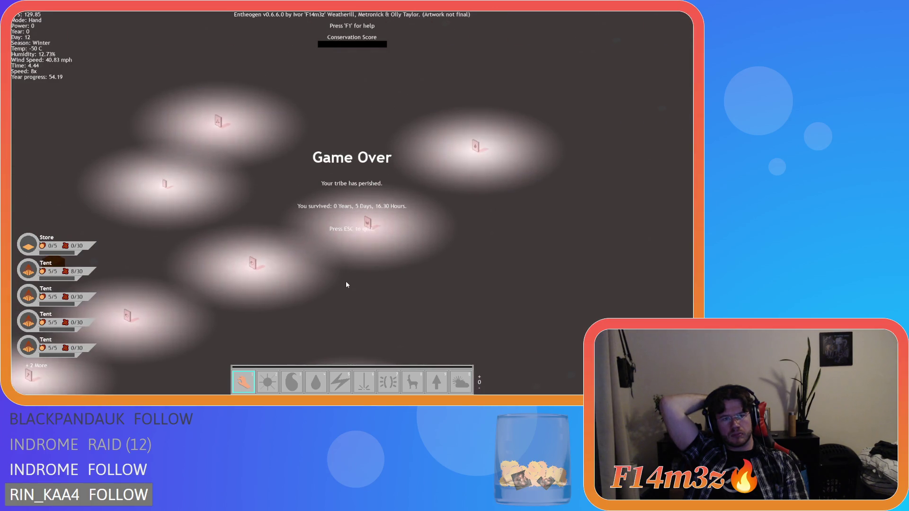
key("s")
key("s")
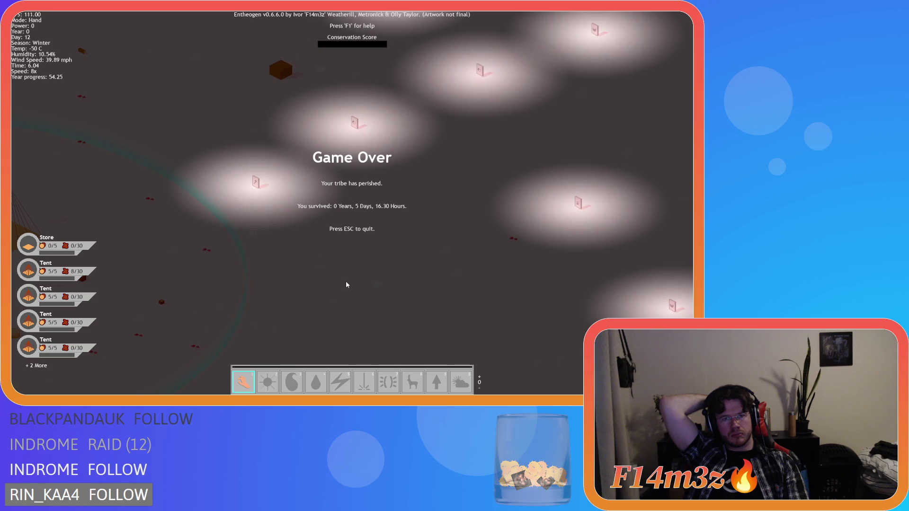
key("w")
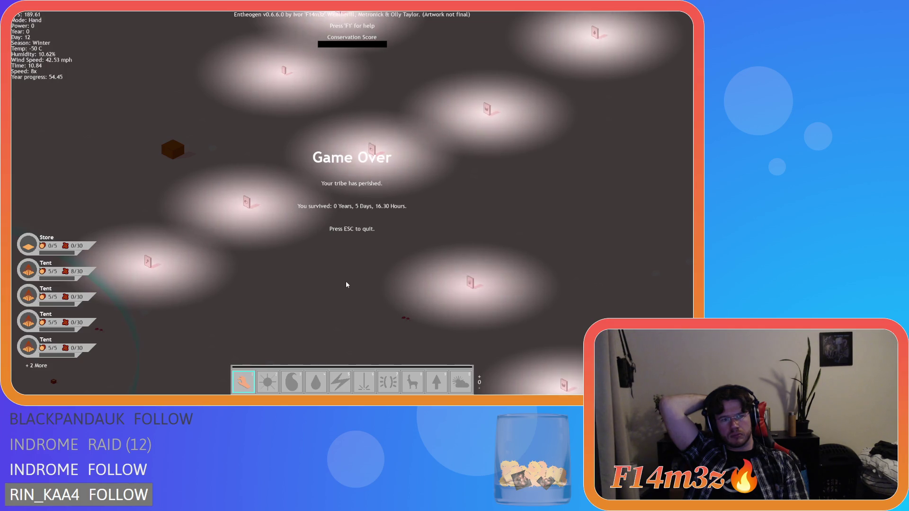
key("w")
key("a")
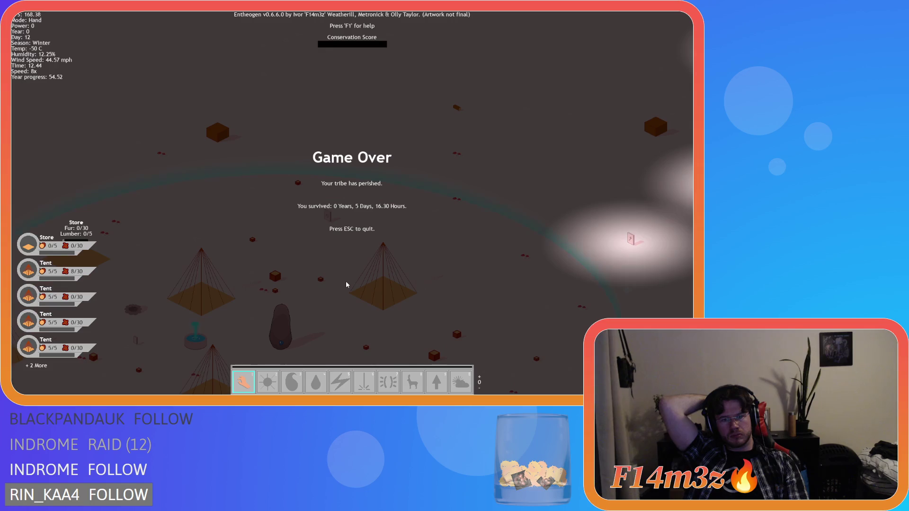
key("s")
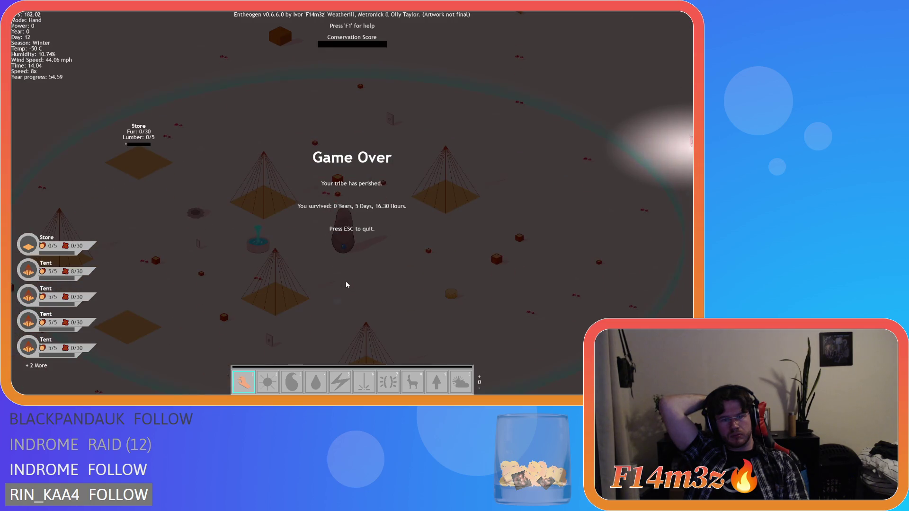
key("d")
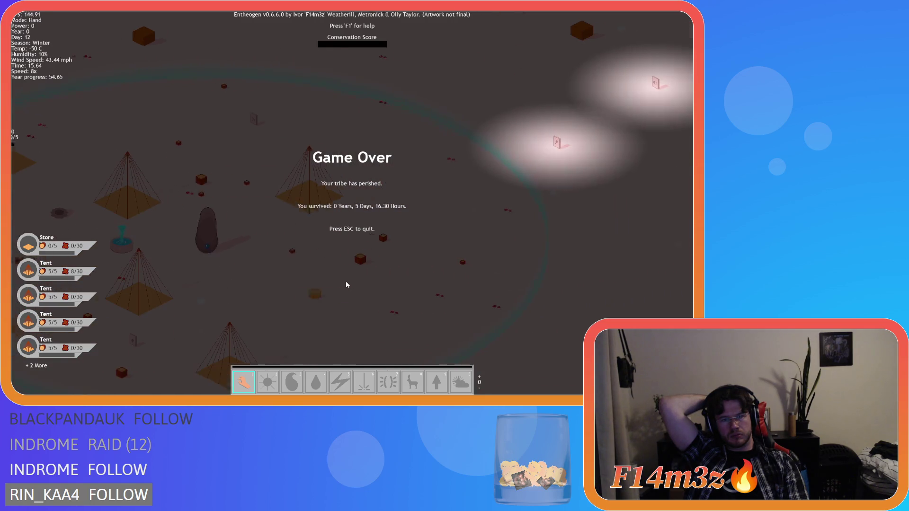
key("d")
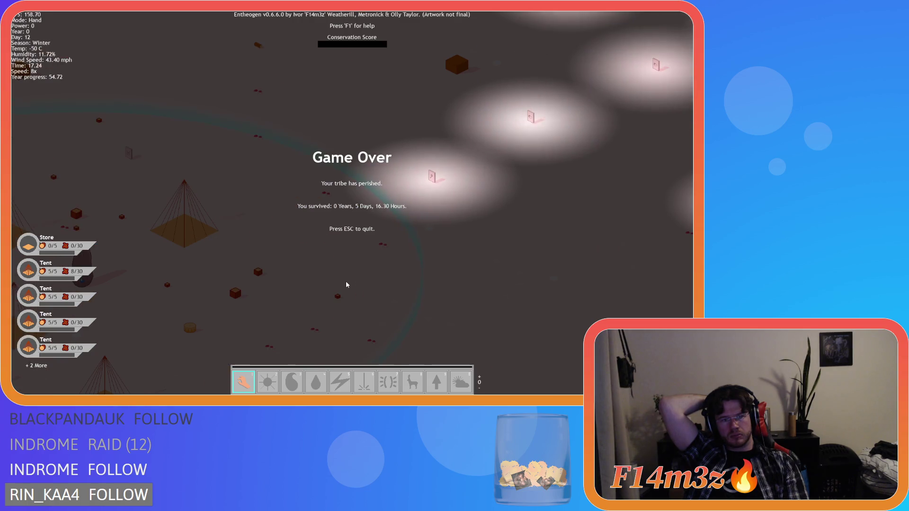
key("d")
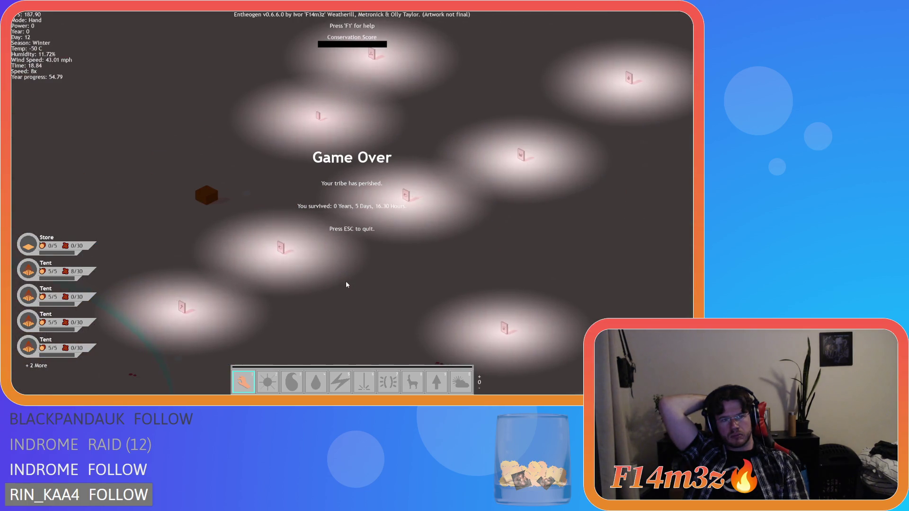
key("d")
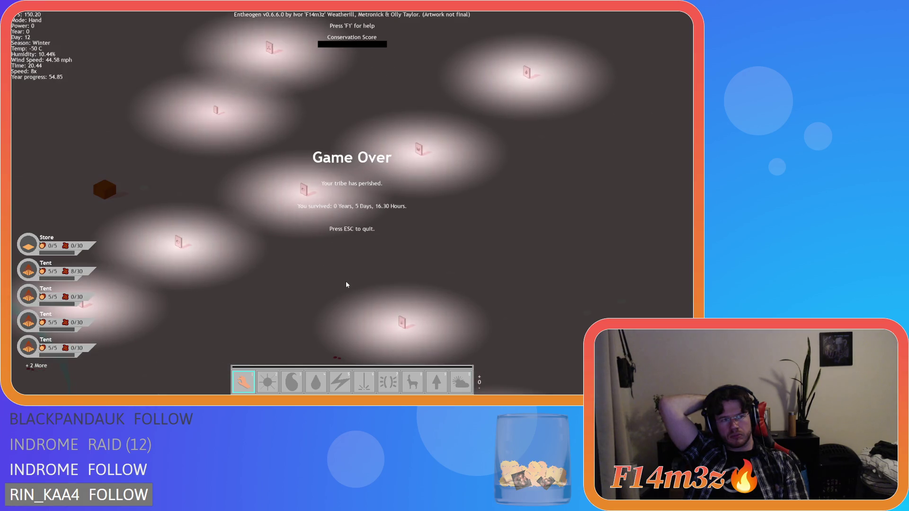